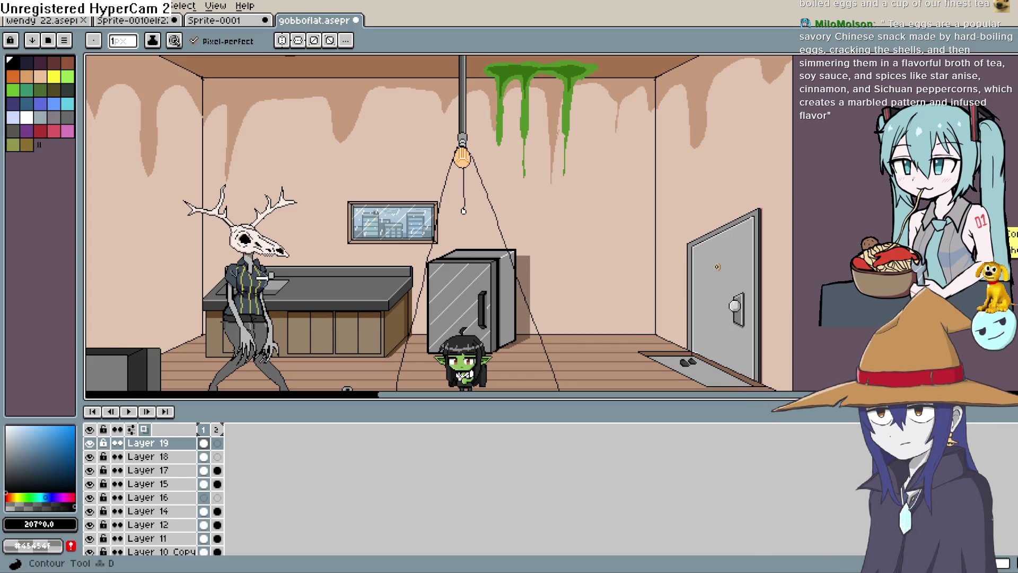
# Fit the whole room, ceiling to floor and sleeping bag, in view and test a black back-wall fill
pyautogui.press('h')
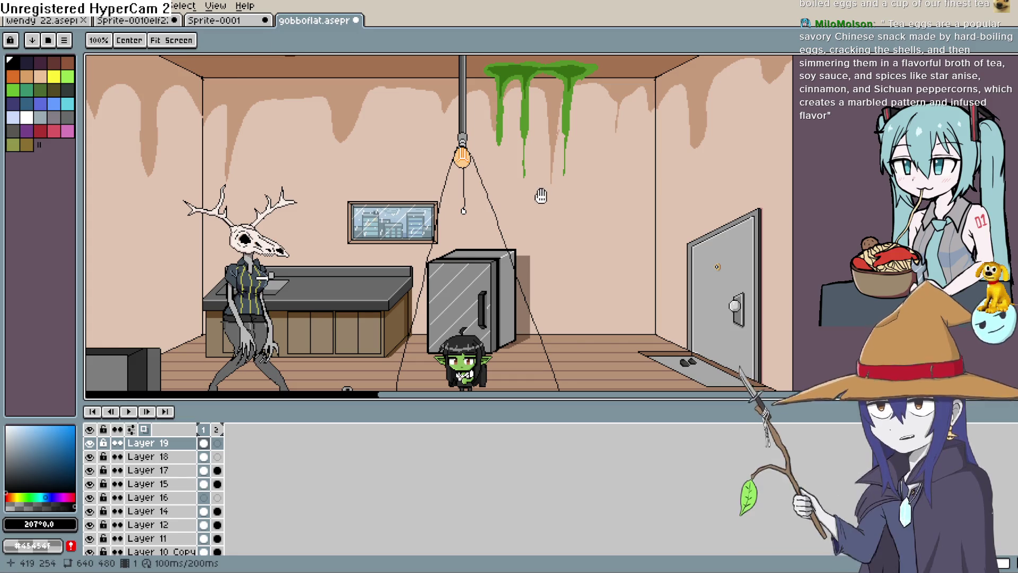
pyautogui.moveTo(584, 267); pyautogui.dragTo(586, 153)
pyautogui.hscroll(3, 586, 154)
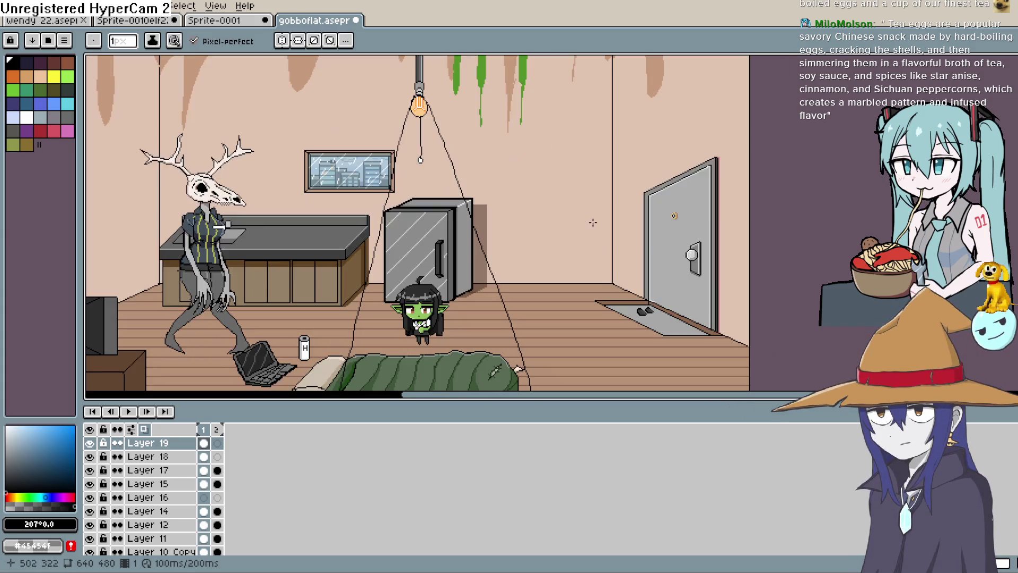
pyautogui.scroll(-3, 589, 154)
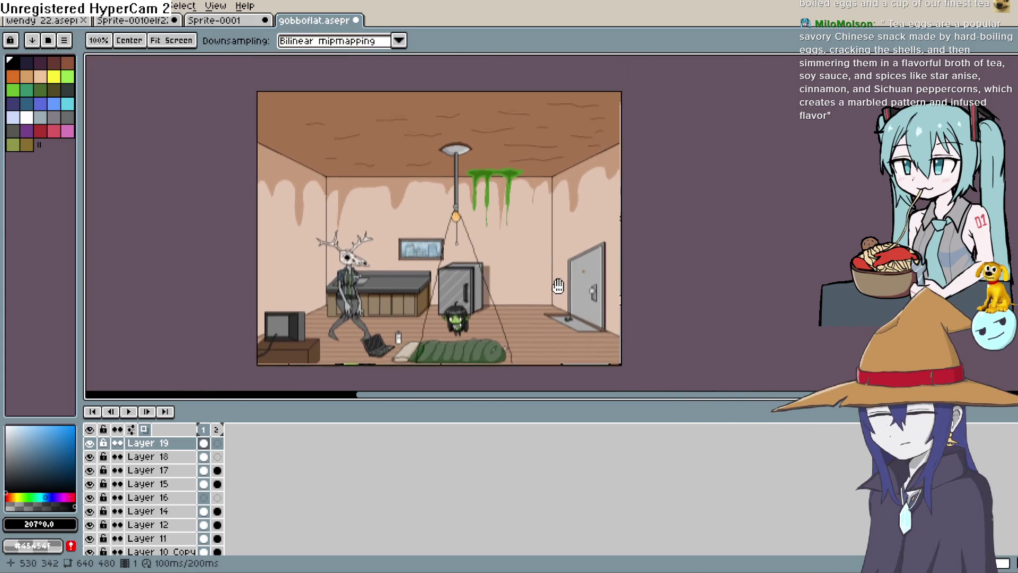
pyautogui.scroll(-2, 558, 279)
pyautogui.hscroll(2, 599, 262)
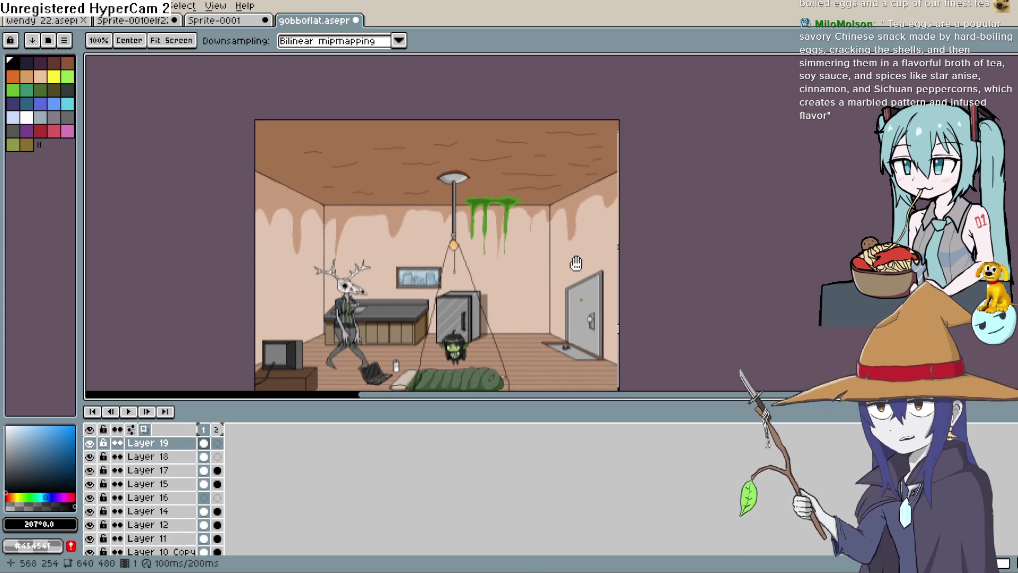
pyautogui.moveTo(599, 261)
pyautogui.mouseDown()
pyautogui.moveTo(584, 277)
pyautogui.moveTo(563, 258)
pyautogui.mouseUp()
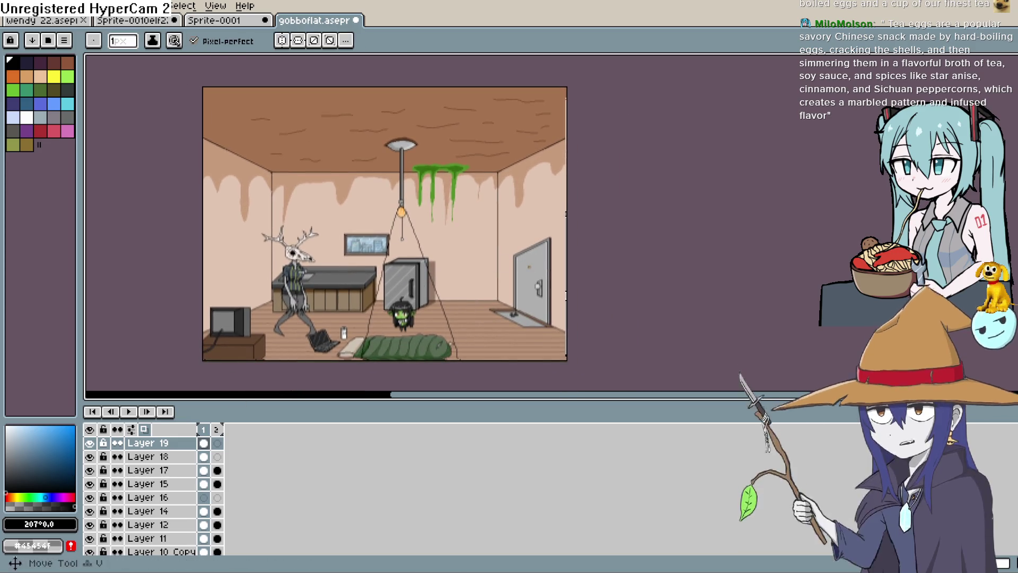
pyautogui.click(450, 239)
# Undo the black wall fill, then test a different bucket fill reference and undo it again
pyautogui.hotkey('ctrl', 'z')
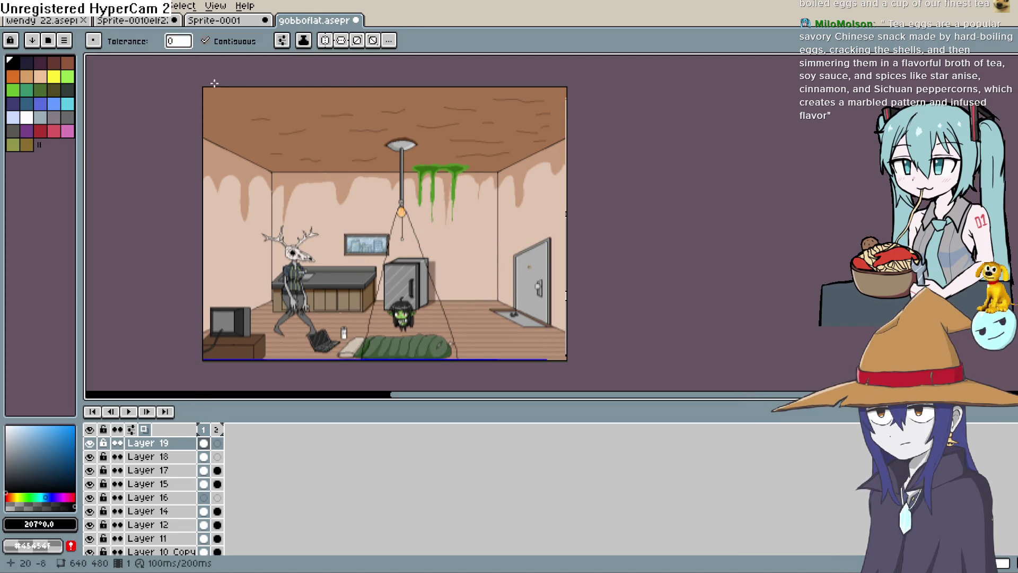
pyautogui.click(282, 40)
pyautogui.click(368, 87)
pyautogui.click(475, 203)
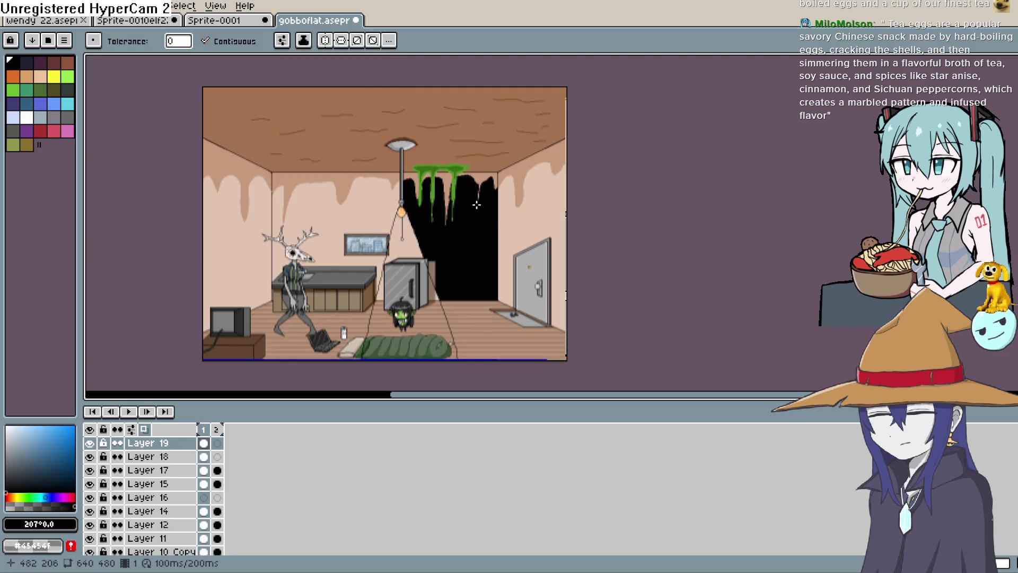
pyautogui.hotkey('ctrl', 'z')
# Set the Paint Bucket to refer only to the active layer and remove Layer 19's two lamp guide lines
pyautogui.click(281, 40)
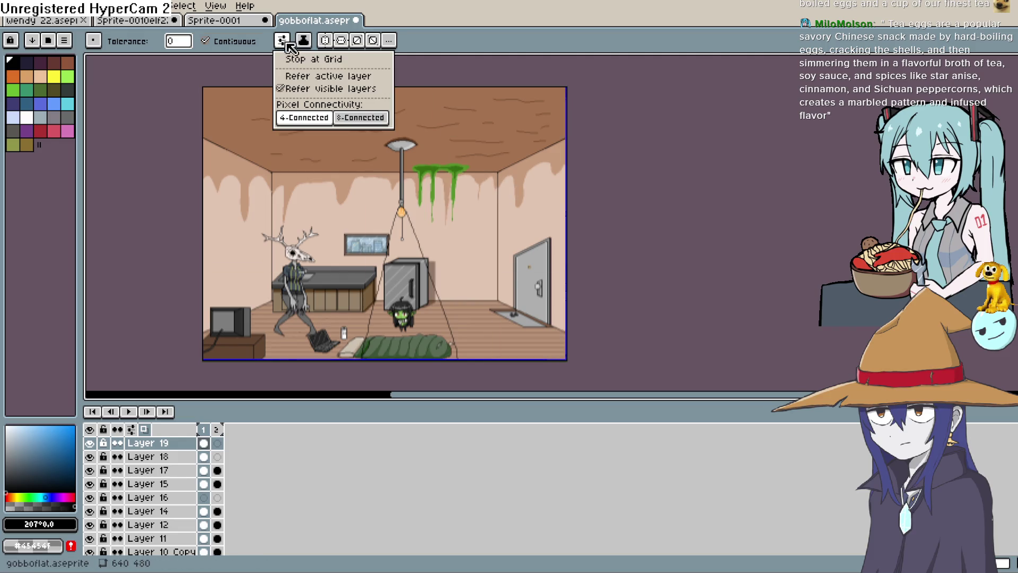
pyautogui.click(361, 74)
pyautogui.click(451, 153)
pyautogui.hotkey('ctrl', 'z')
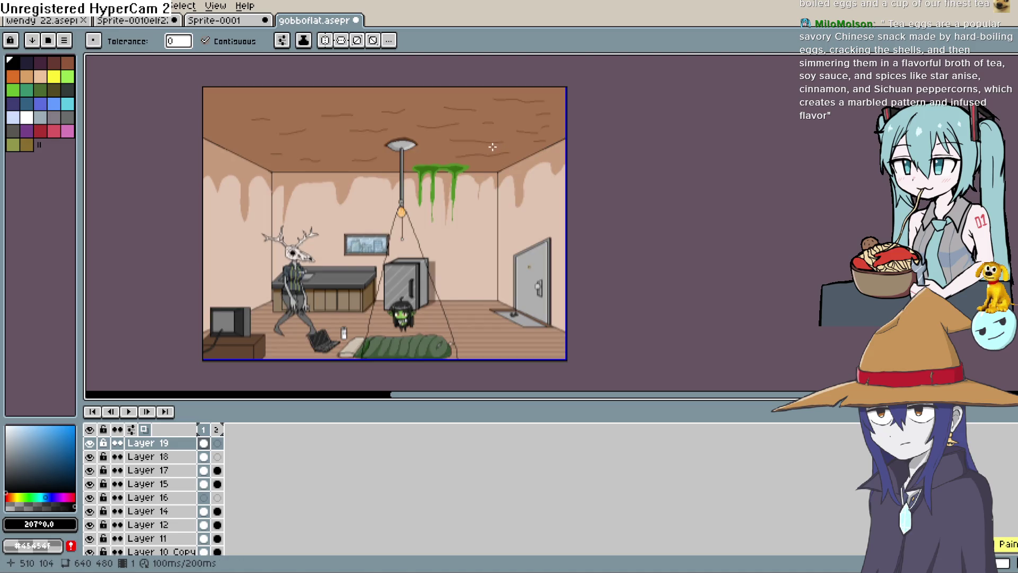
pyautogui.hotkey('ctrl', 'z')
pyautogui.hotkey('ctrl', 'z')
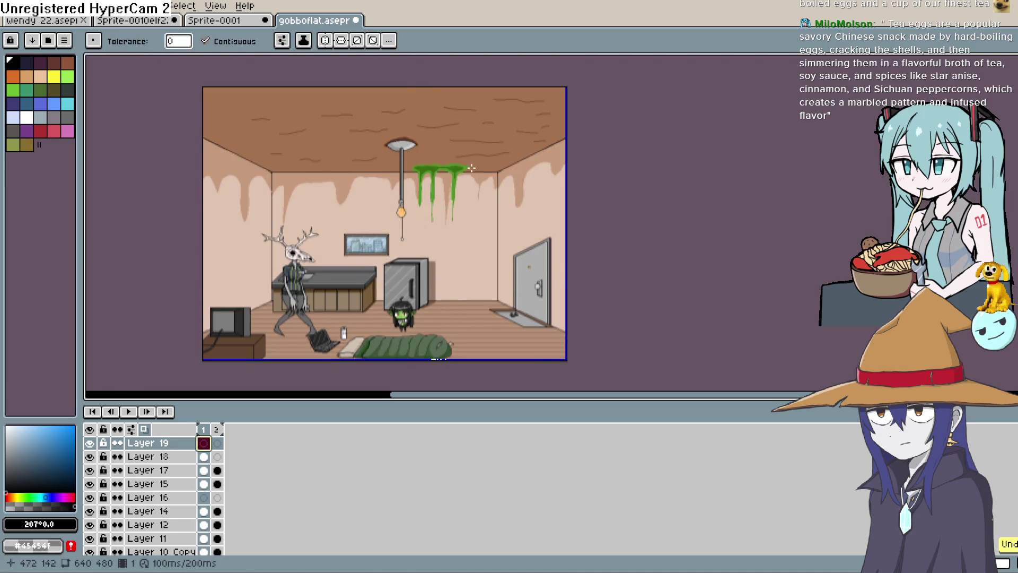
pyautogui.press('b')
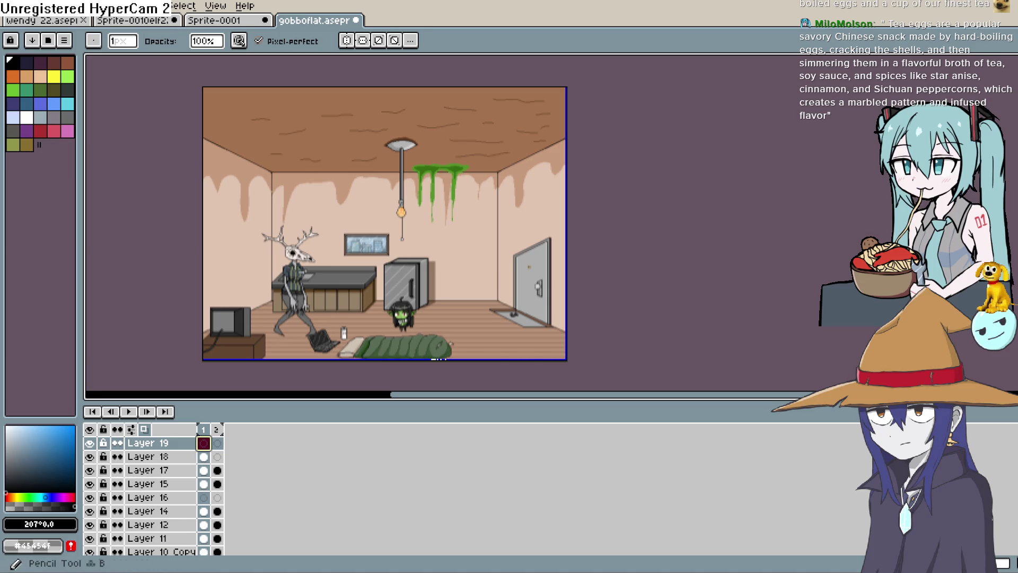
pyautogui.scroll(2, 410, 98)
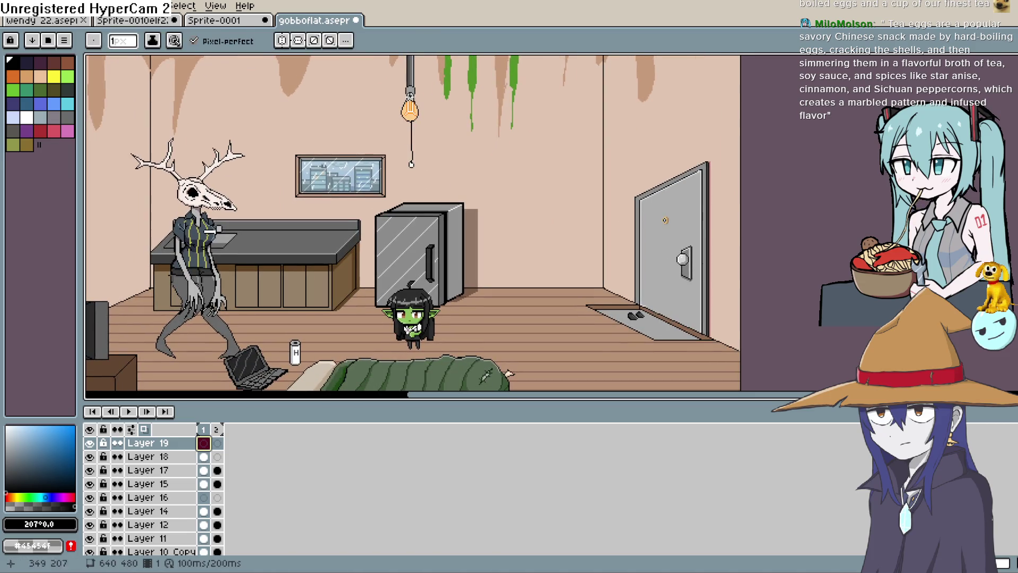
# Draw two lines spreading from the ceiling bulb down to the floor on either side
pyautogui.moveTo(410, 98); pyautogui.dragTo(313, 372)
pyautogui.moveTo(357, 325); pyautogui.dragTo(374, 221)
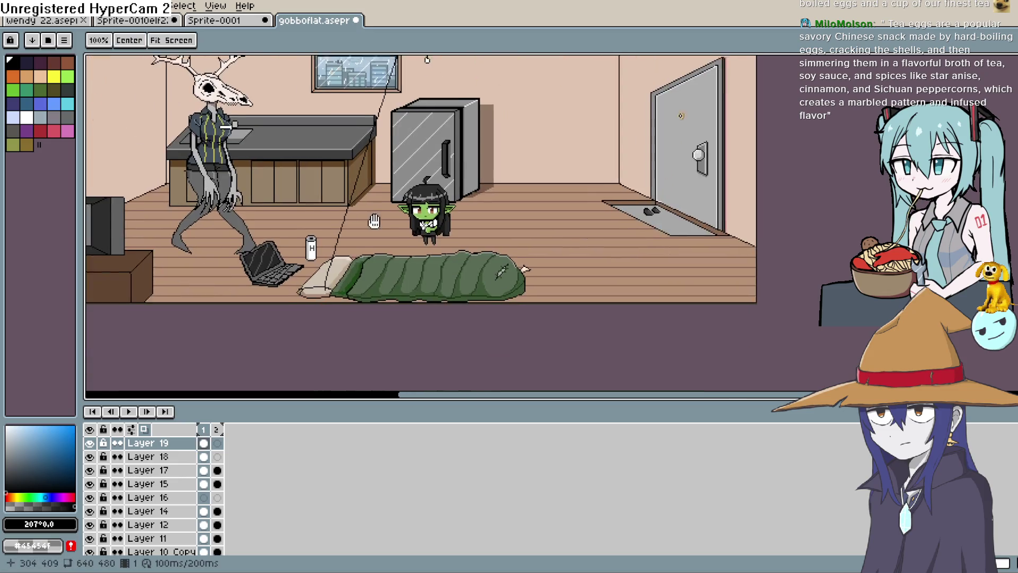
pyautogui.scroll(5, 402, 181)
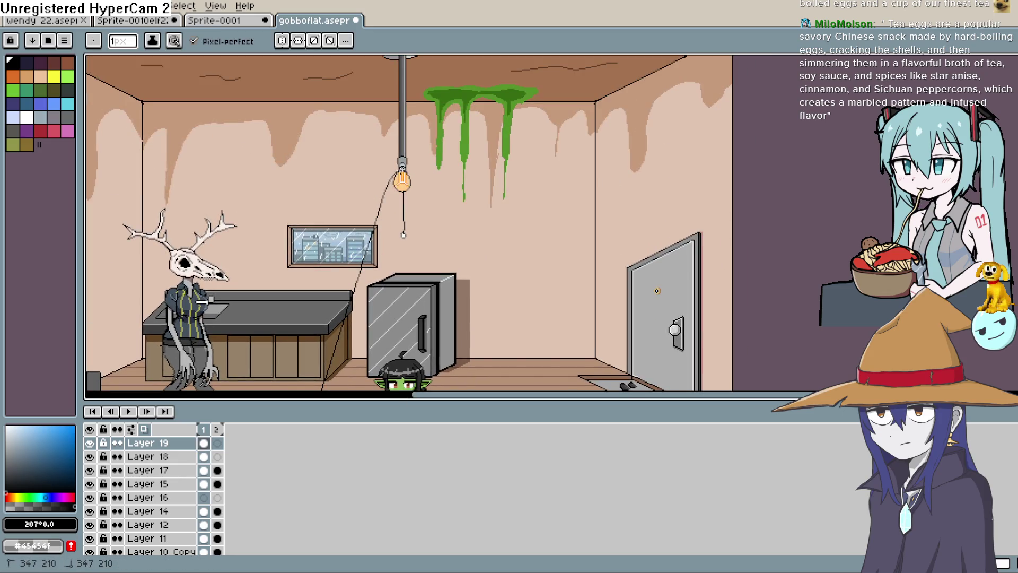
pyautogui.moveTo(431, 210); pyautogui.dragTo(479, 415)
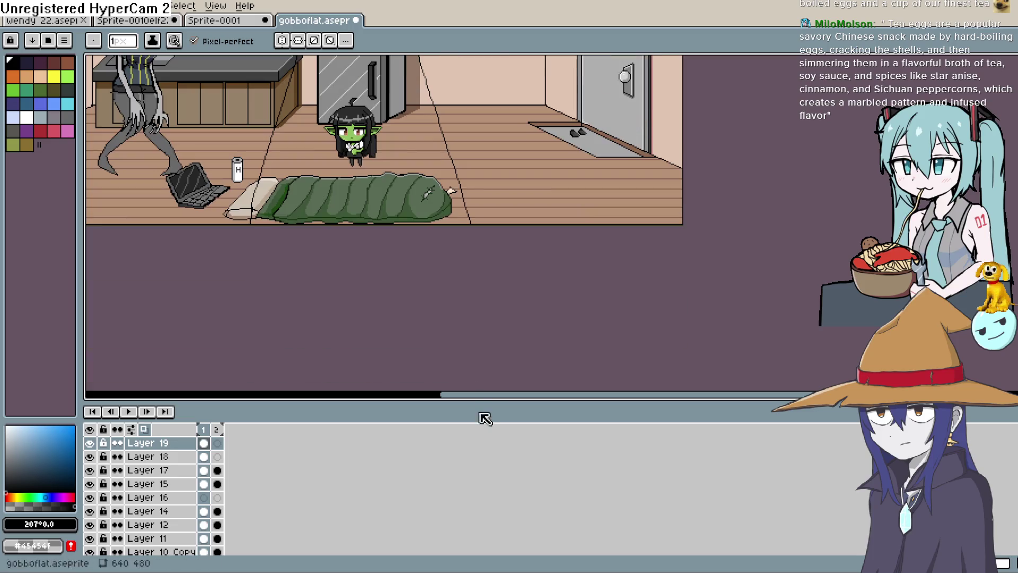
pyautogui.press('space')
pyautogui.moveTo(481, 251); pyautogui.dragTo(490, 345)
# Try black bucket fills on the layer twice and undo both
pyautogui.press('g')
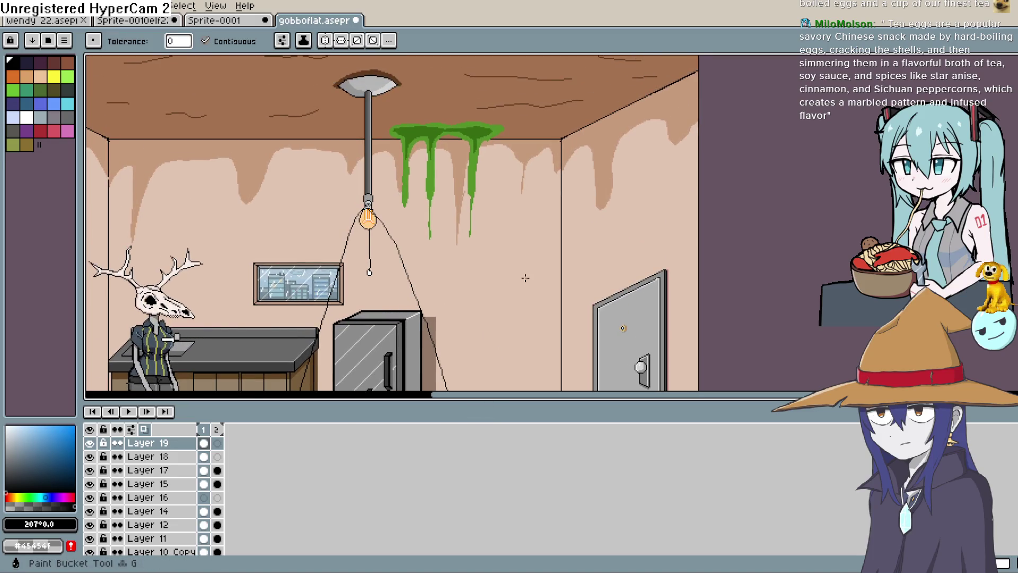
pyautogui.click(541, 248)
pyautogui.hotkey('ctrl', 'z')
pyautogui.scroll(-2, 518, 287)
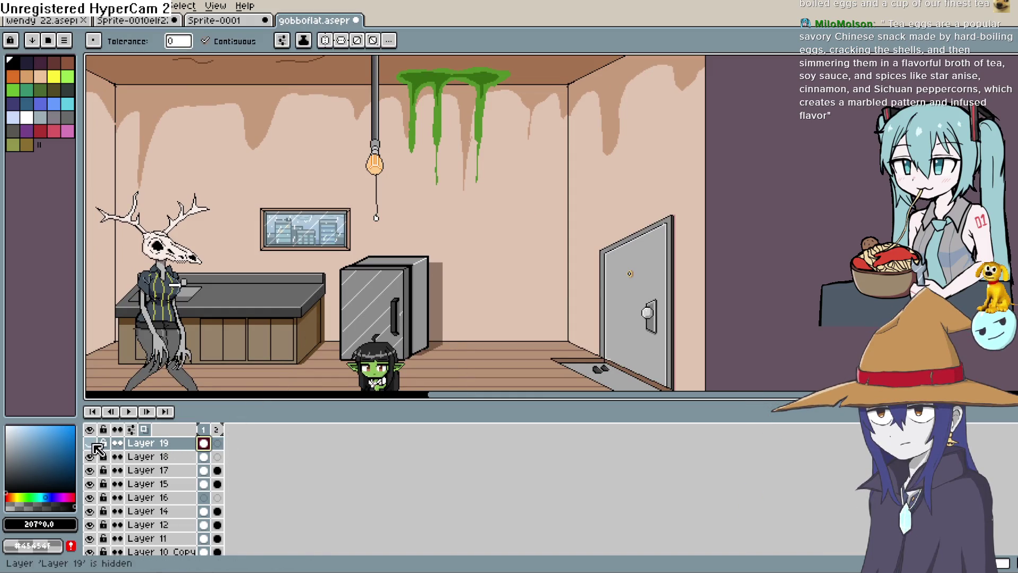
pyautogui.click(522, 205)
pyautogui.hotkey('ctrl', 'z')
pyautogui.scroll(-3, 784, 101)
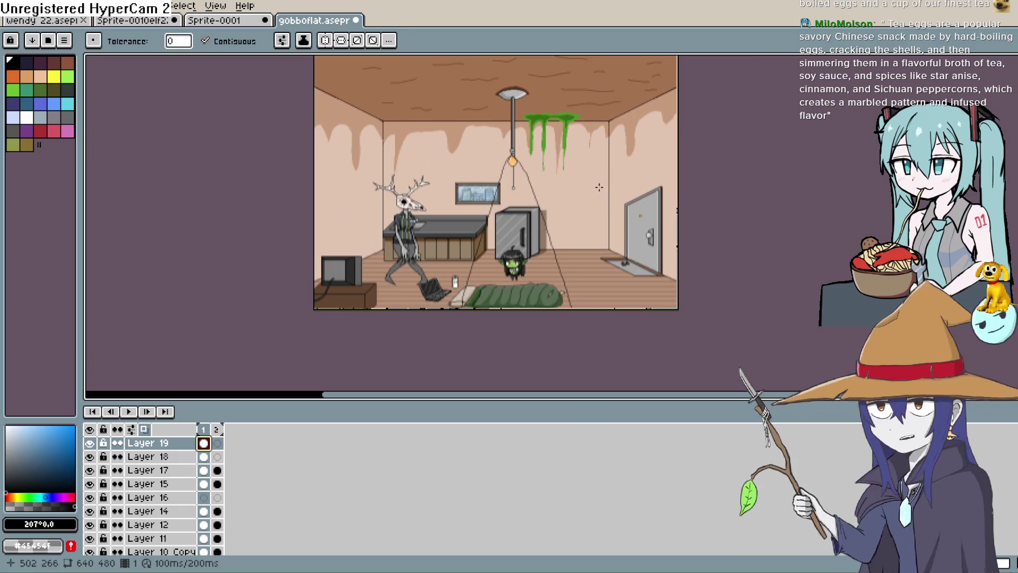
pyautogui.scroll(5, 528, 149)
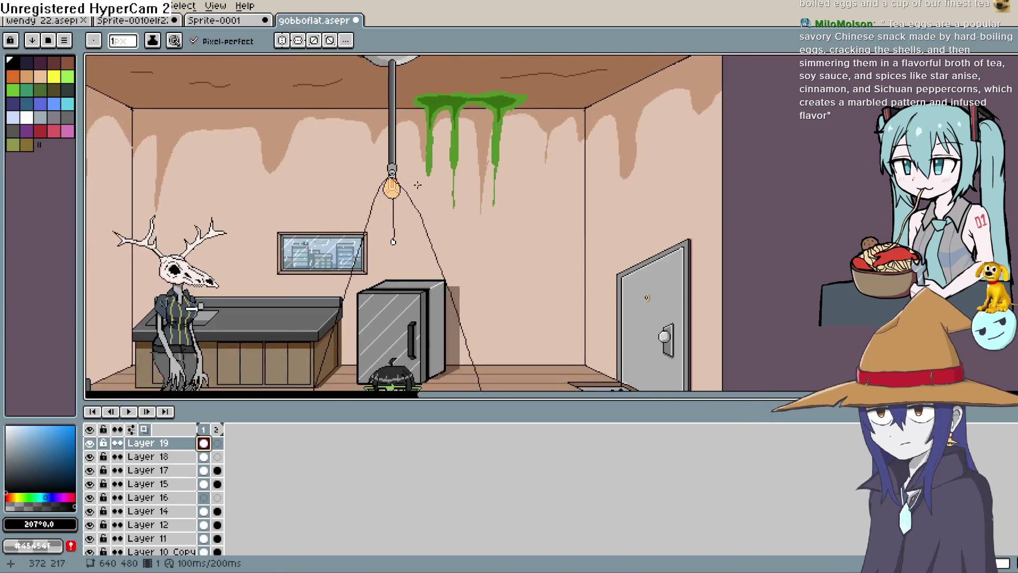
# Anchor a cone line at the bulb's upper-left edge, running toward the canvas bottom
pyautogui.click(315, 168)
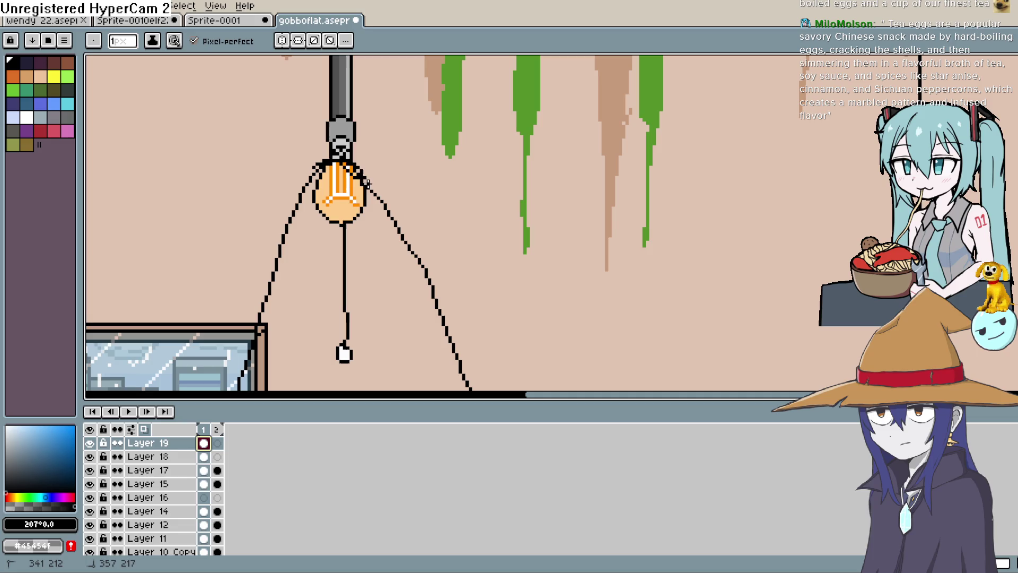
pyautogui.scroll(-10, 484, 222)
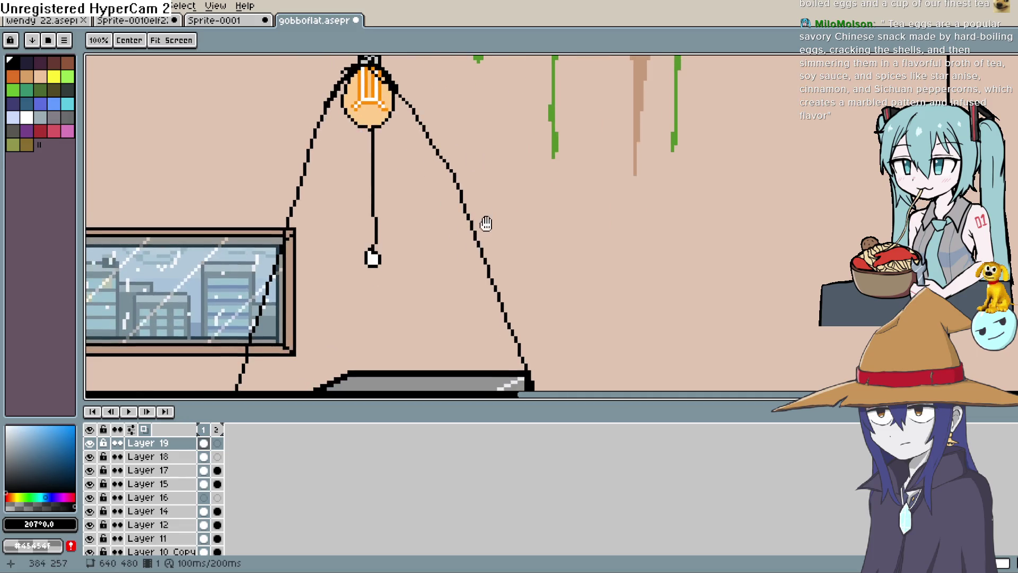
pyautogui.scroll(-3, 318, 265)
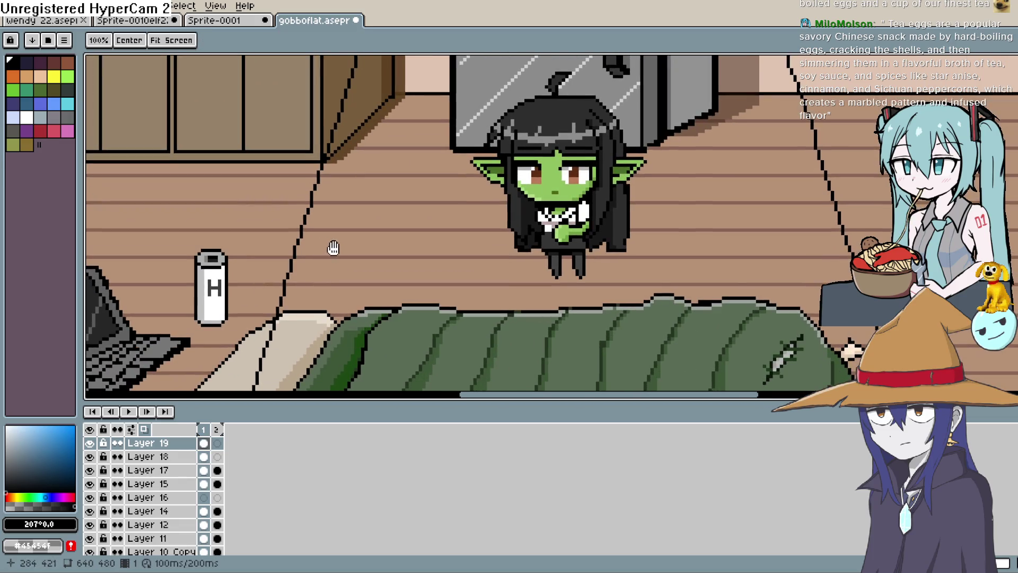
pyautogui.scroll(-5, 334, 223)
pyautogui.hscroll(3, 531, 254)
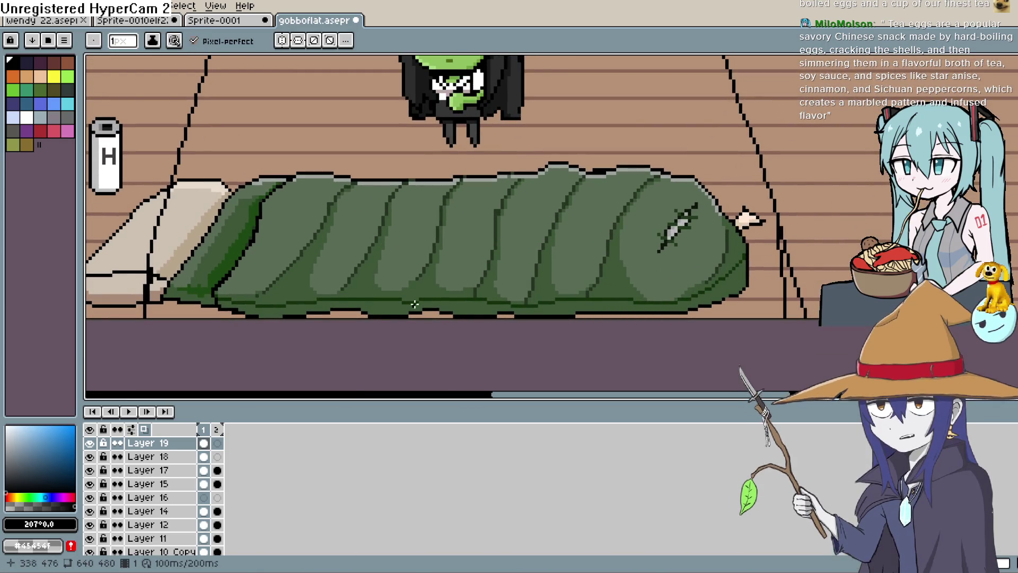
pyautogui.press('g')
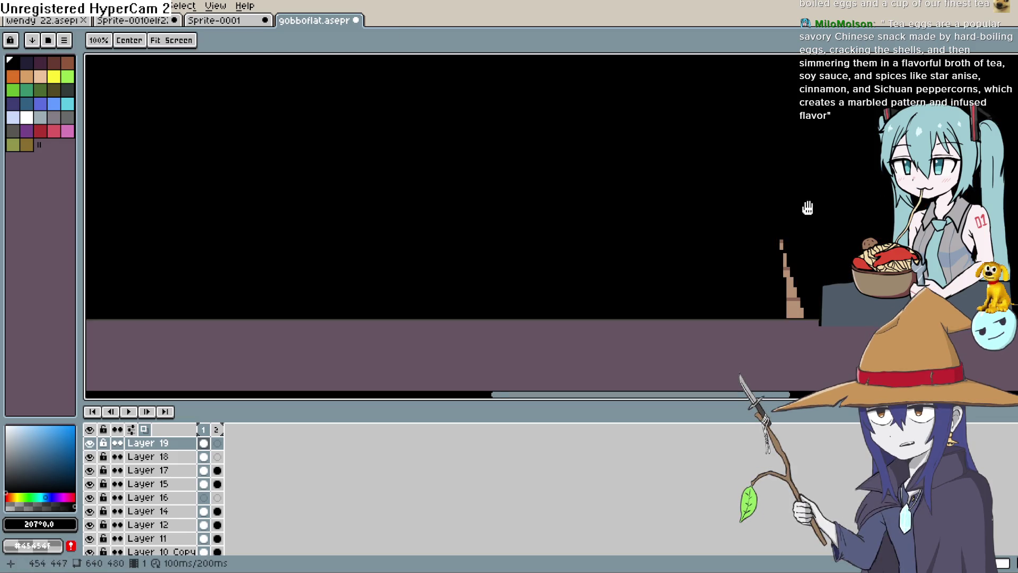
pyautogui.scroll(3, 739, 268)
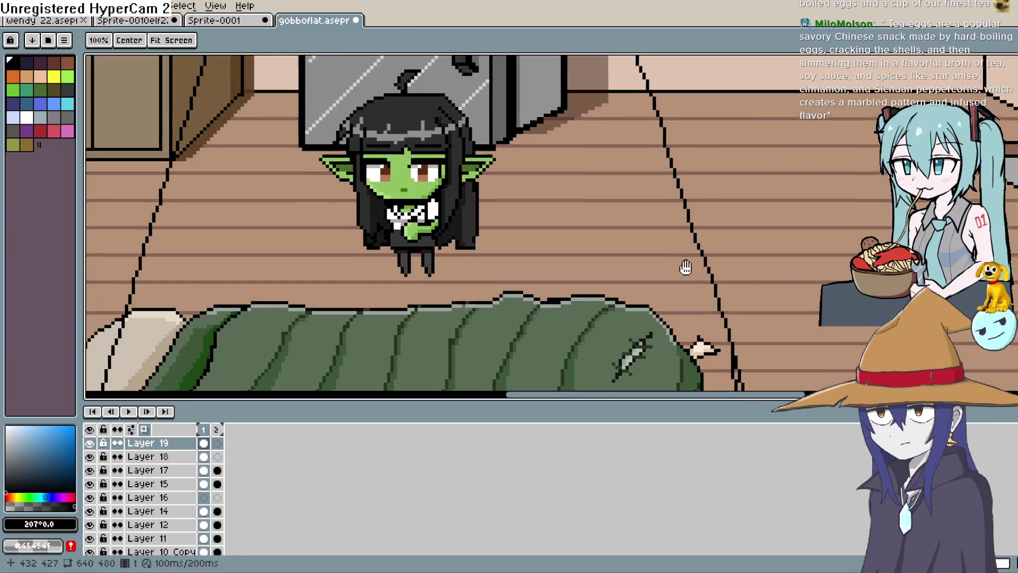
pyautogui.scroll(-3, 684, 265)
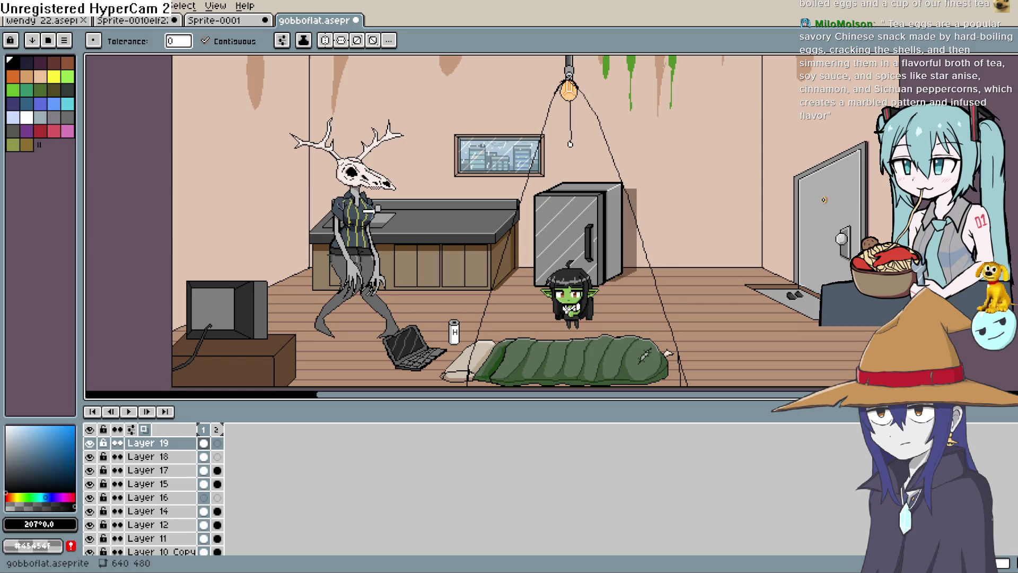
pyautogui.moveTo(746, 251)
pyautogui.mouseDown()
pyautogui.moveTo(661, 203)
pyautogui.moveTo(669, 239)
pyautogui.mouseUp()
pyautogui.scroll(-2, 689, 249)
pyautogui.scroll(2, 692, 254)
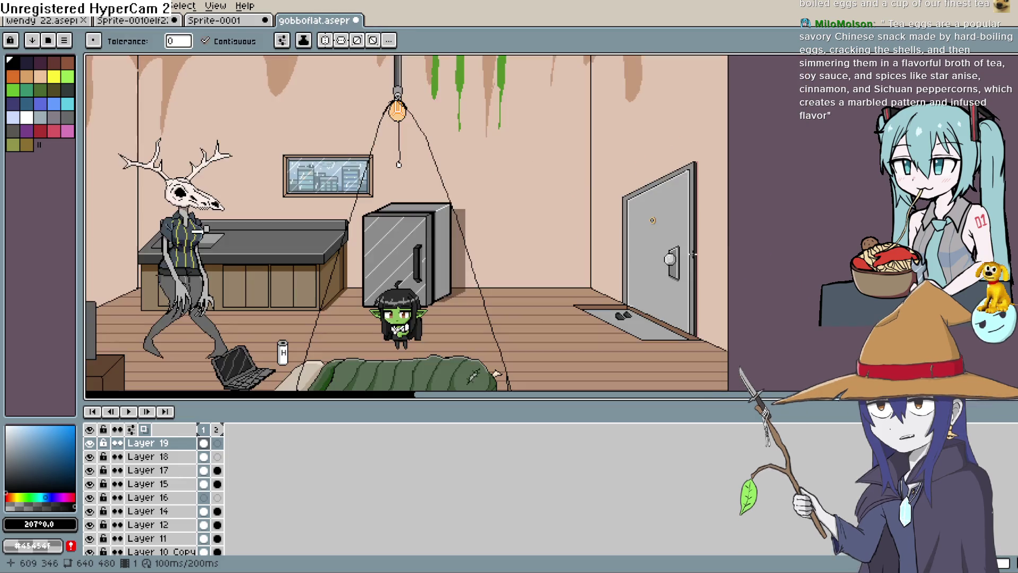
pyautogui.scroll(2, 689, 265)
pyautogui.scroll(-2, 683, 288)
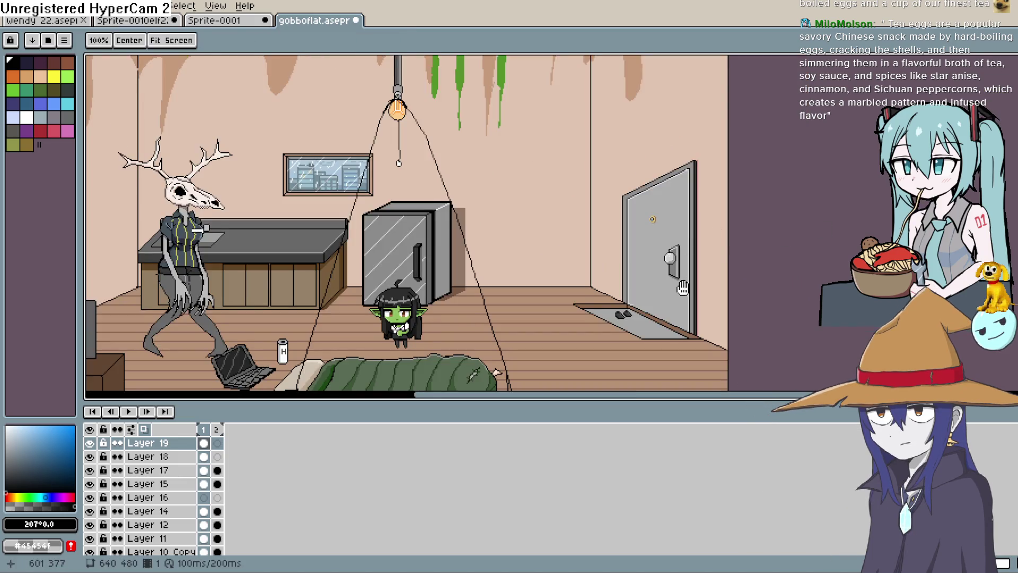
pyautogui.moveTo(682, 288); pyautogui.dragTo(618, 201)
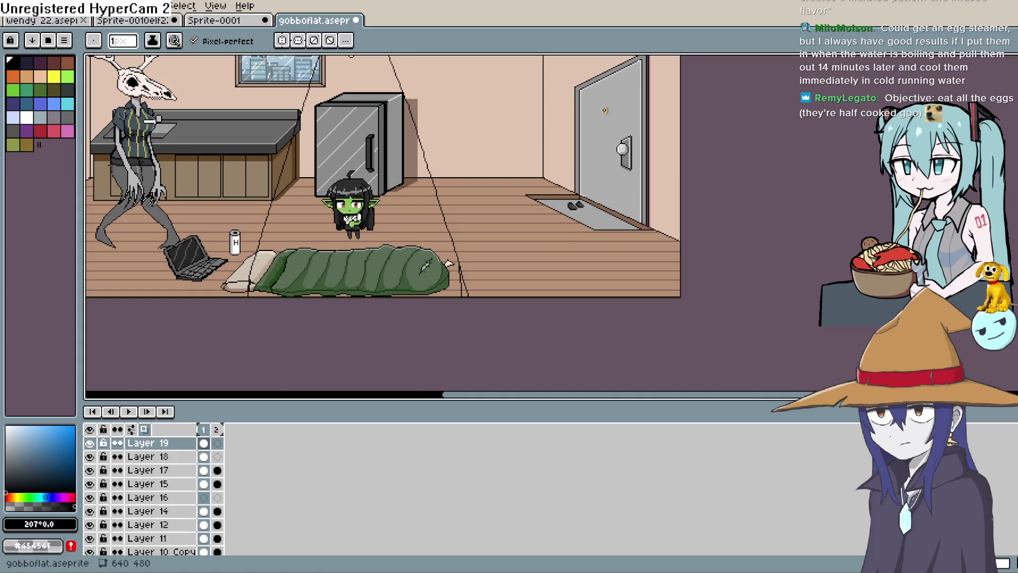
# Draw a line upward from the floor toward the ceiling lamp on Layer 19
pyautogui.moveTo(529, 248); pyautogui.dragTo(526, 284)
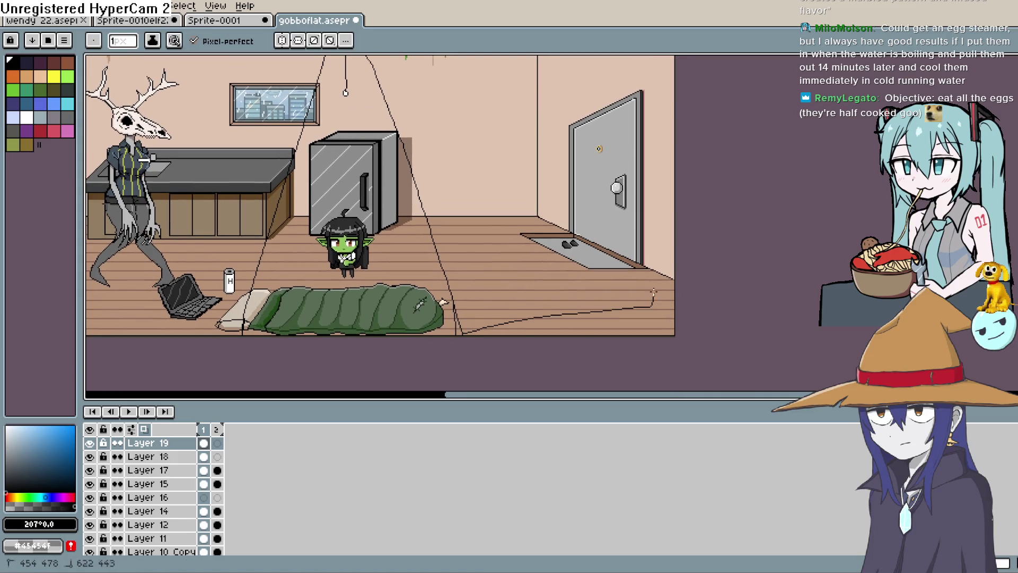
pyautogui.moveTo(687, 206)
pyautogui.mouseDown()
pyautogui.moveTo(666, 298)
pyautogui.moveTo(639, 321)
pyautogui.mouseUp()
pyautogui.scroll(5, 631, 212)
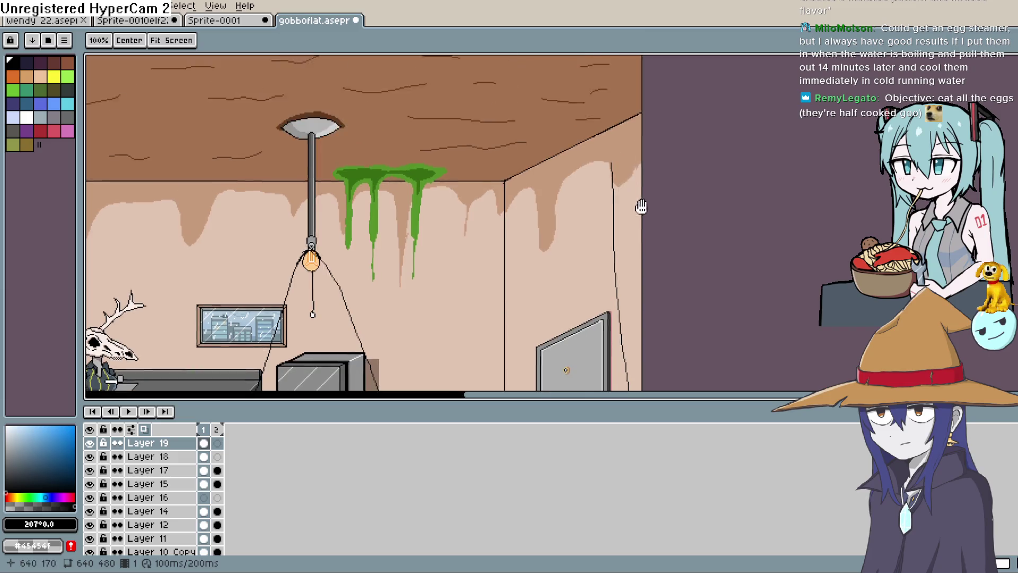
pyautogui.moveTo(609, 221); pyautogui.dragTo(604, 86)
# Bucket-fill the room area inside the sketched outline with solid black
pyautogui.hscroll(-10, 339, 90)
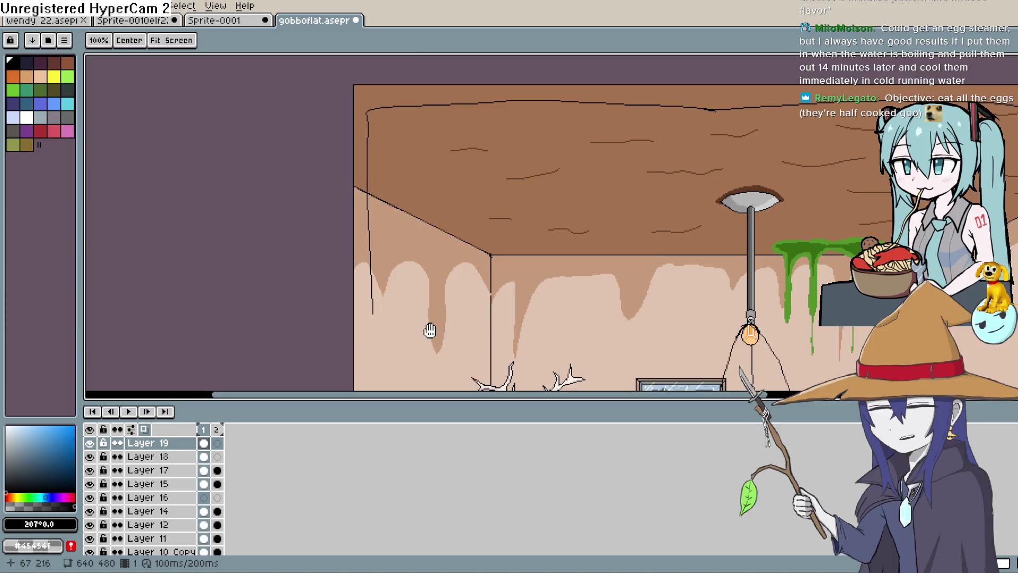
pyautogui.scroll(-5, 407, 310)
pyautogui.moveTo(407, 310); pyautogui.dragTo(395, 151)
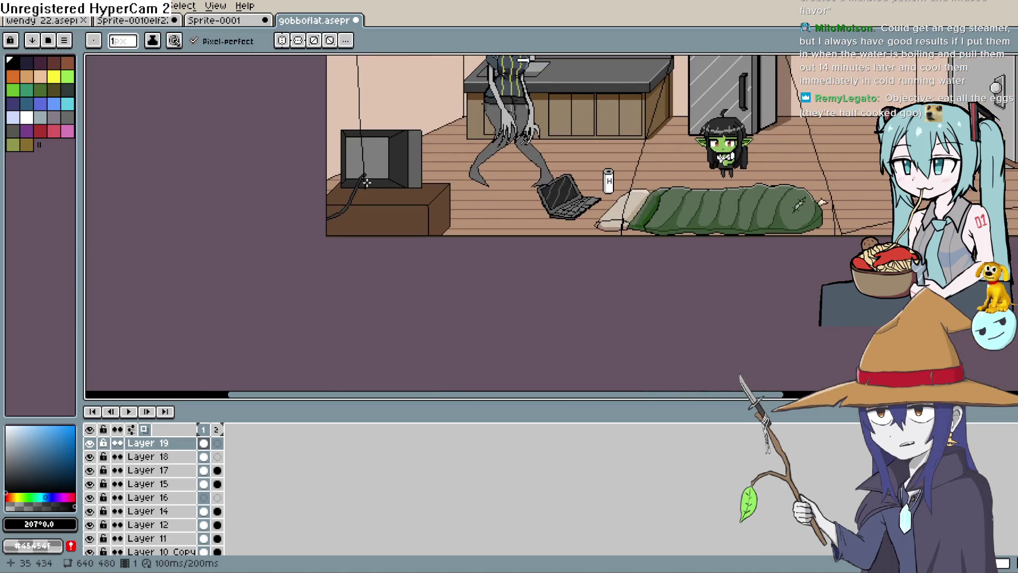
pyautogui.moveTo(681, 253); pyautogui.dragTo(649, 253)
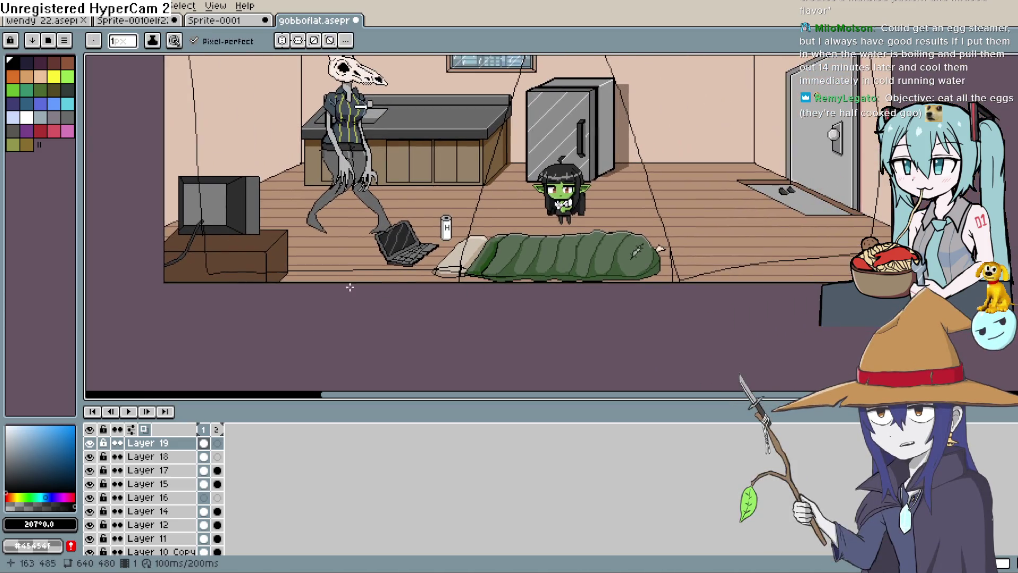
pyautogui.press('g')
pyautogui.click(799, 195)
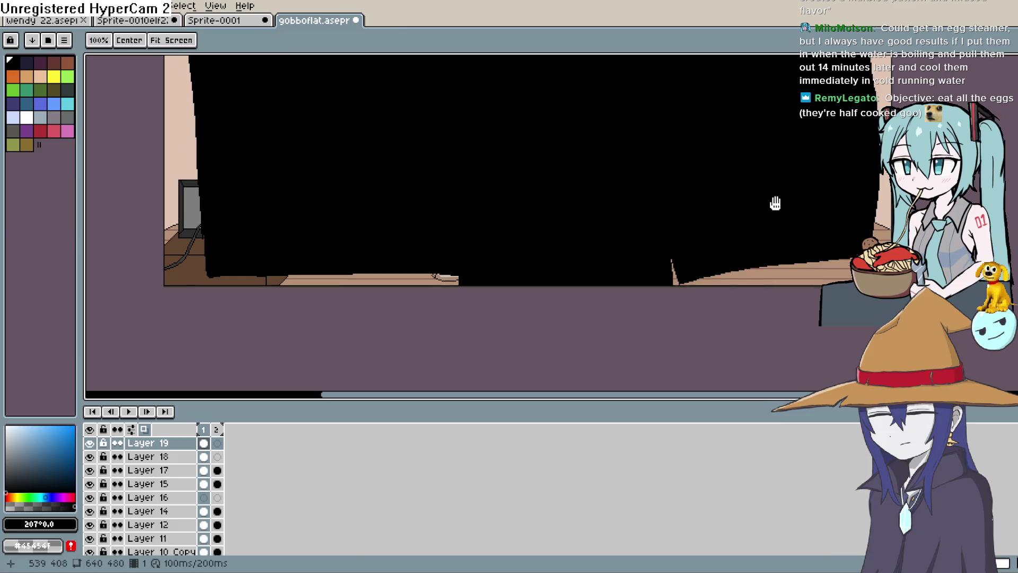
# Make Layer 19 half transparent in its properties to inspect the room, and undo the full black fill
pyautogui.moveTo(774, 199)
pyautogui.mouseDown()
pyautogui.moveTo(709, 350)
pyautogui.moveTo(753, 260)
pyautogui.mouseUp()
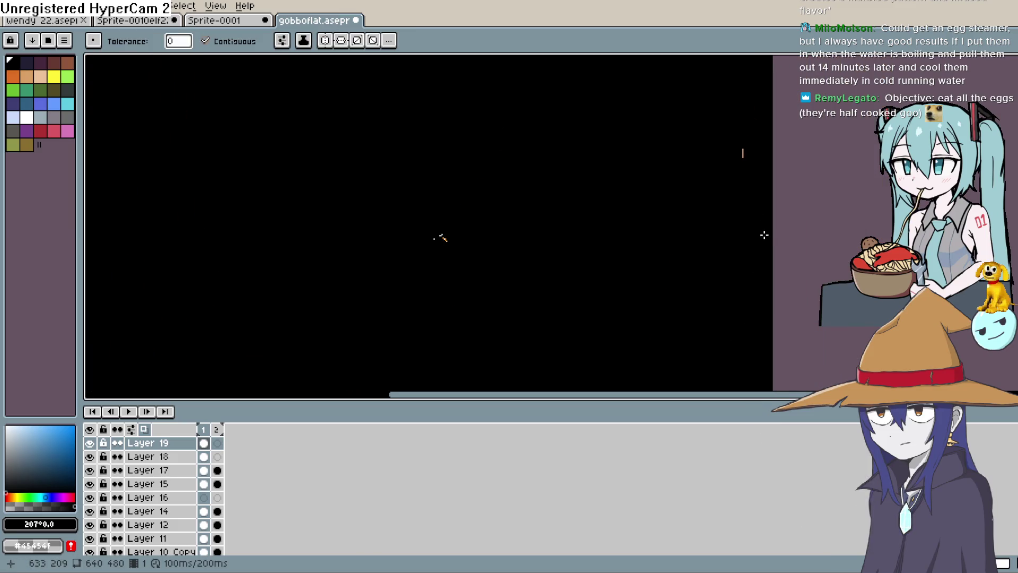
pyautogui.scroll(-2, 761, 236)
pyautogui.scroll(1, 759, 236)
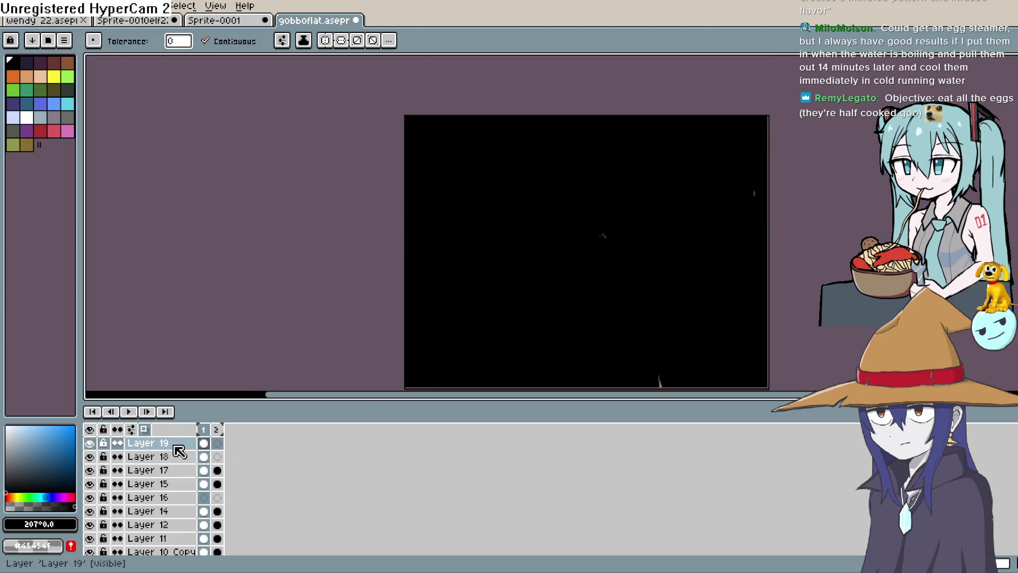
pyautogui.doubleClick(195, 444)
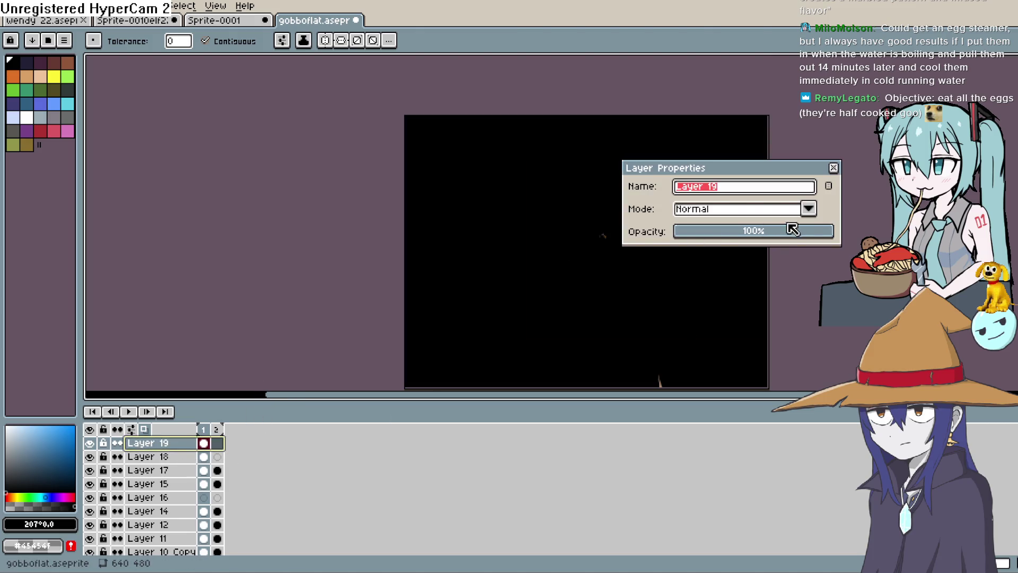
pyautogui.moveTo(790, 228)
pyautogui.mouseDown()
pyautogui.moveTo(756, 236)
pyautogui.moveTo(775, 229)
pyautogui.mouseUp()
pyautogui.hotkey('ctrl', 'z')
# Fill only the wavy border outside the sketched room outline with black
pyautogui.press('Return')
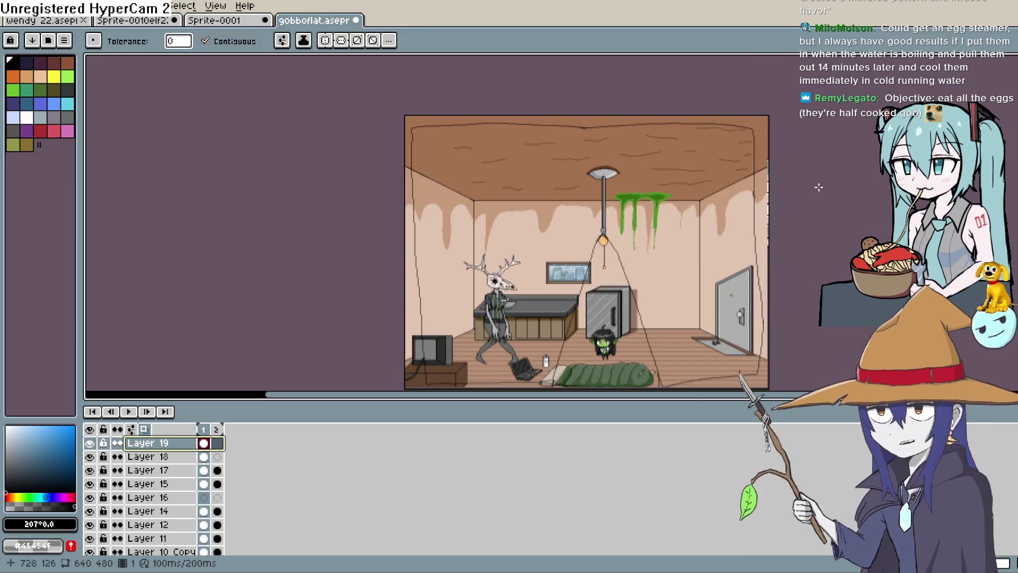
pyautogui.scroll(-2, 769, 191)
pyautogui.click(707, 188)
pyautogui.scroll(-2, 703, 210)
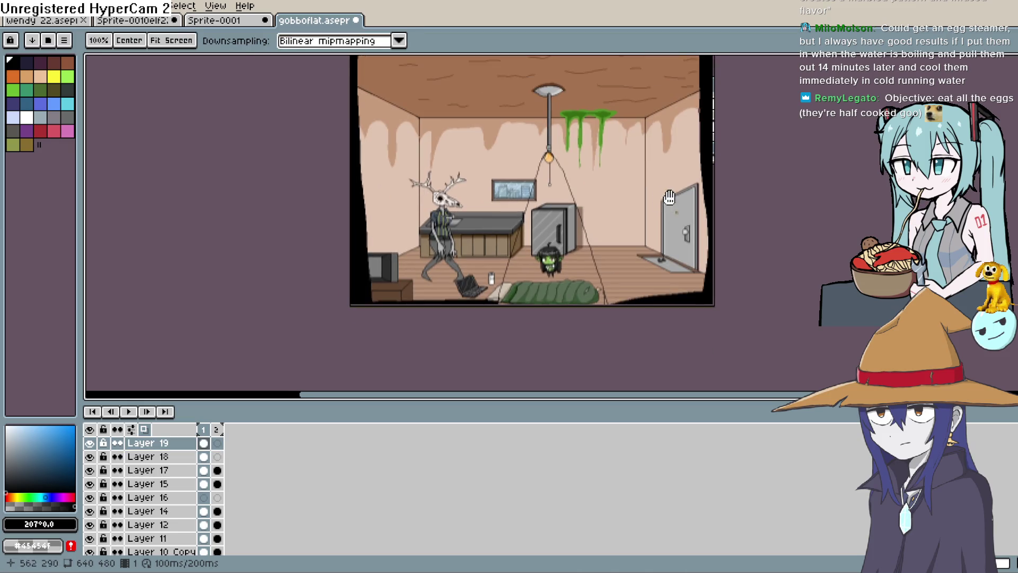
pyautogui.hotkey('ctrl', 'z')
pyautogui.hotkey('ctrl', 'y')
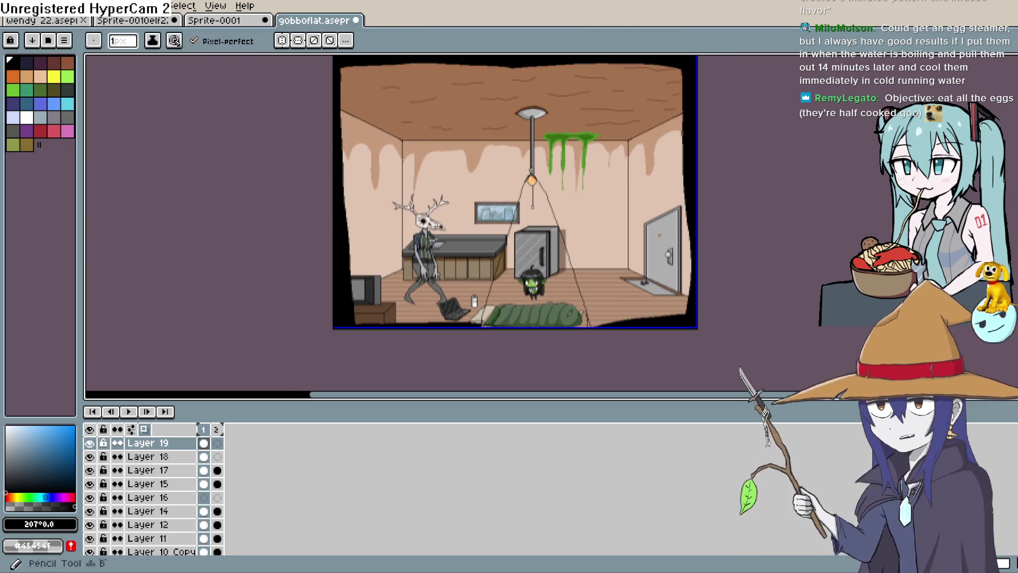
# Draw a line along the sleeping bag's bottom edge, test a black fill beneath it, and undo the leak
pyautogui.scroll(1, 542, 338)
pyautogui.press('b')
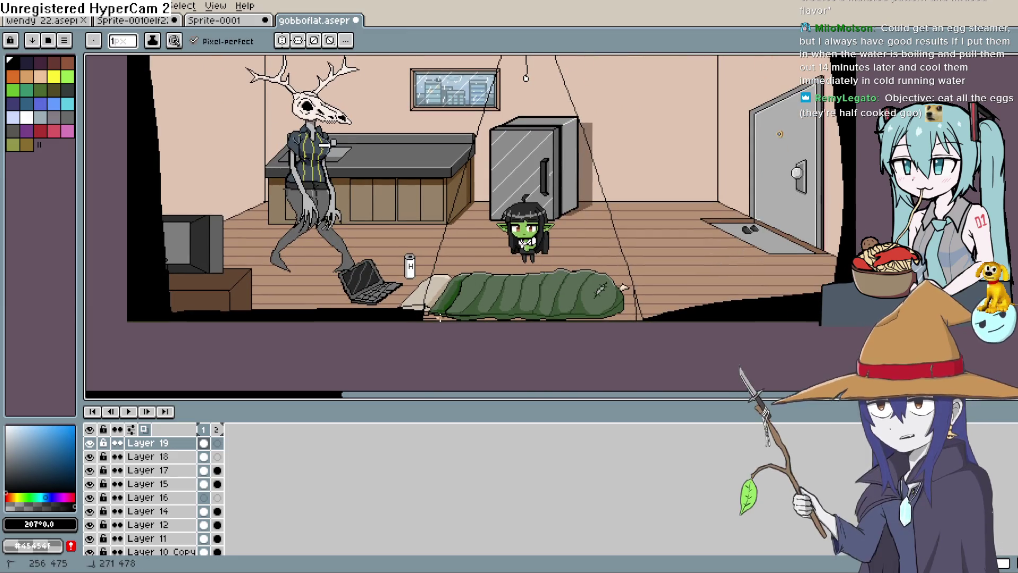
pyautogui.moveTo(431, 313); pyautogui.dragTo(621, 306)
pyautogui.press('g')
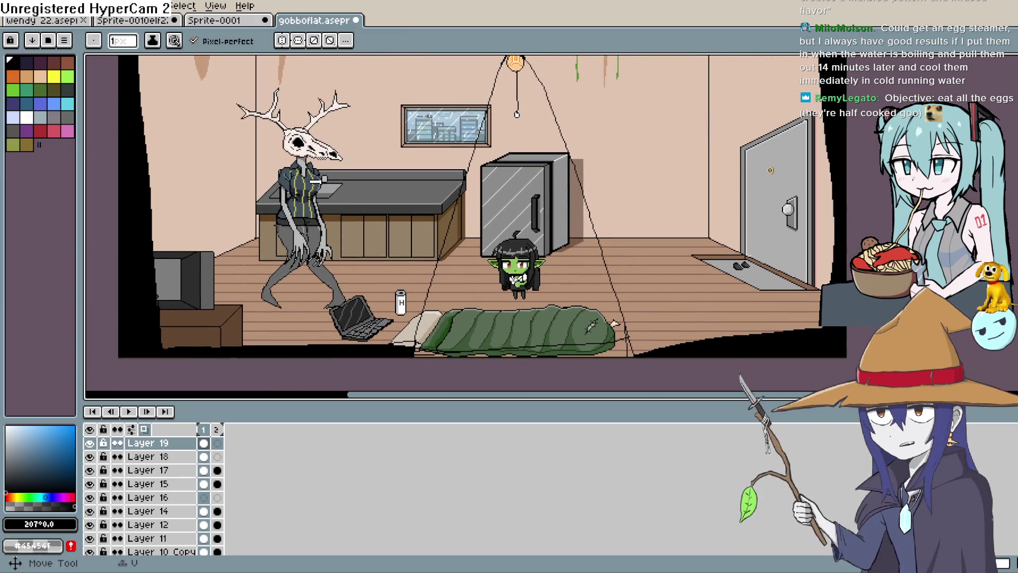
pyautogui.click(750, 219)
pyautogui.press('b')
pyautogui.hotkey('ctrl', 'z')
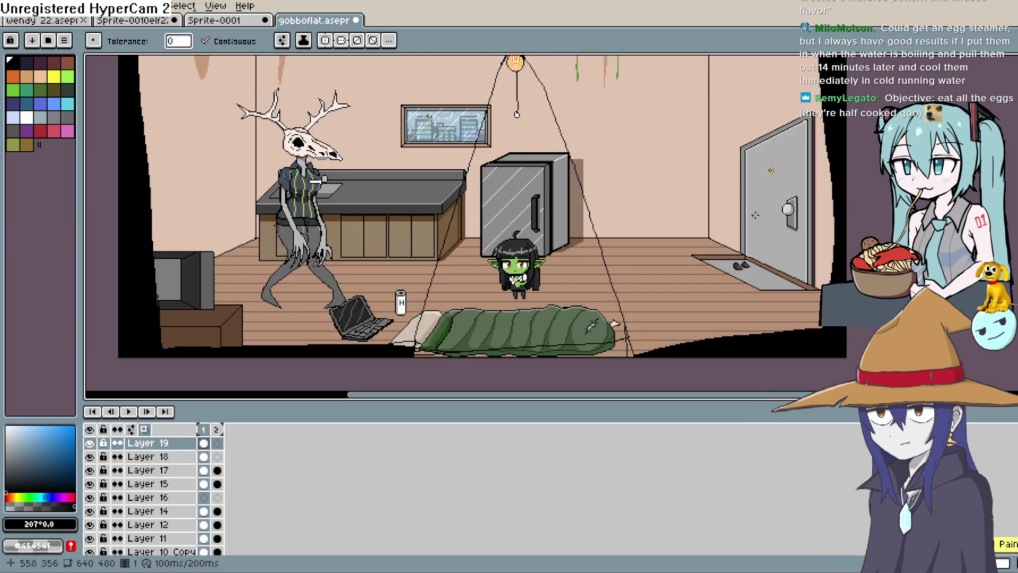
pyautogui.scroll(2, 863, 145)
# Draw trial lines fanning down from the hanging lamp, then undo them all
pyautogui.moveTo(486, 124); pyautogui.dragTo(461, 183)
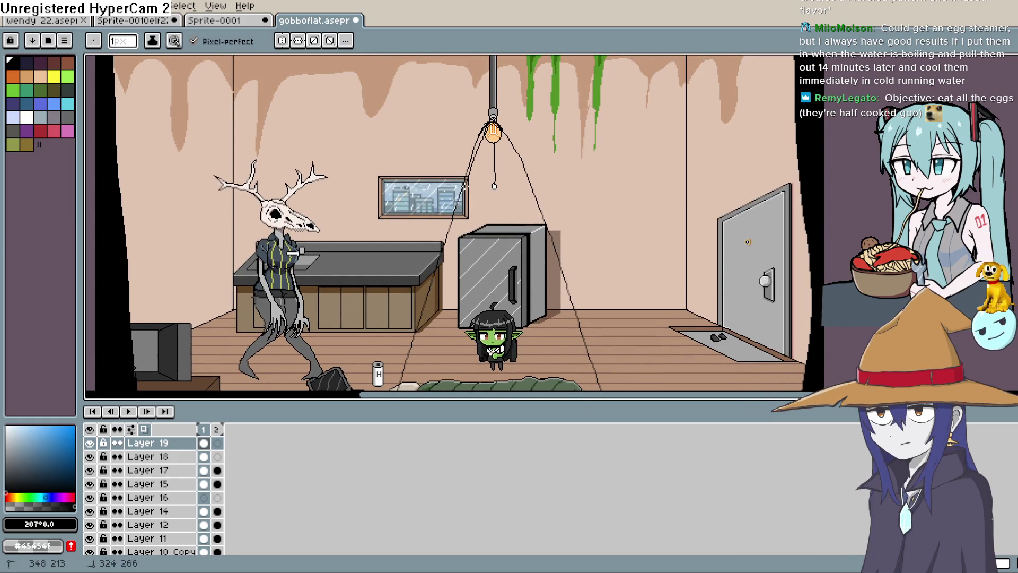
pyautogui.moveTo(421, 306); pyautogui.dragTo(401, 387)
pyautogui.scroll(-3, 435, 250)
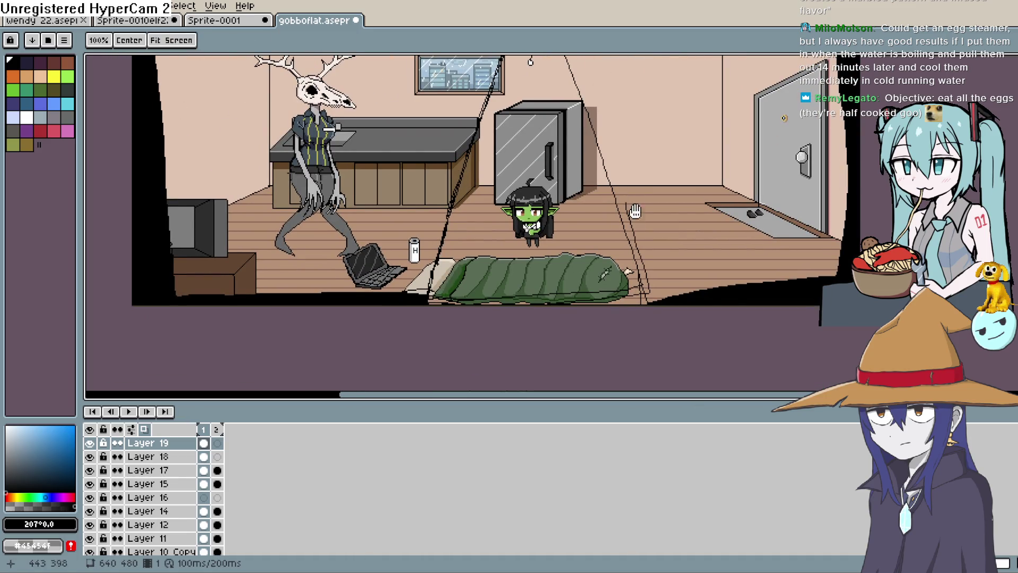
pyautogui.moveTo(654, 178); pyautogui.dragTo(649, 267)
pyautogui.hotkey('ctrl', 'z')
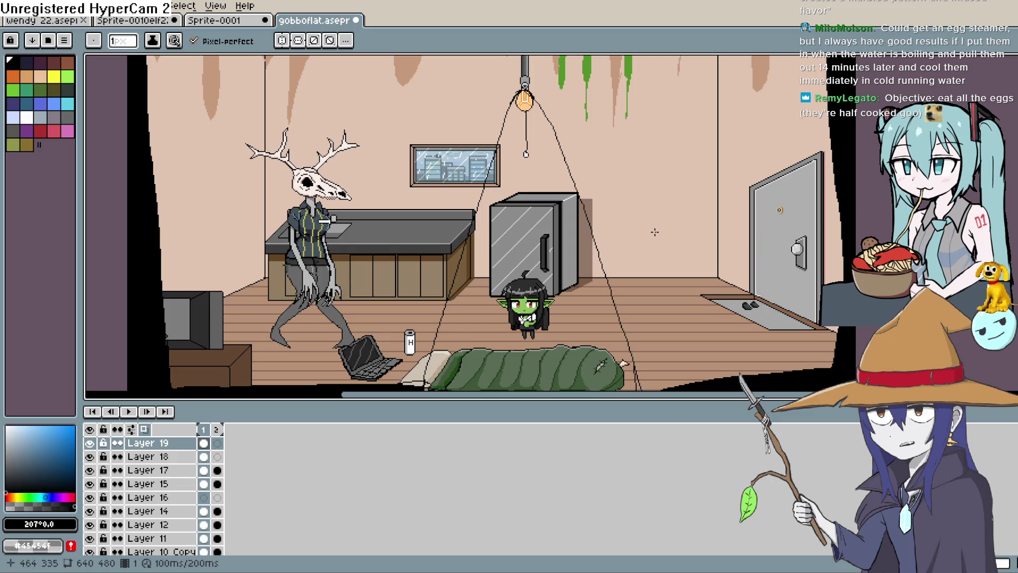
pyautogui.hotkey('ctrl', 'z')
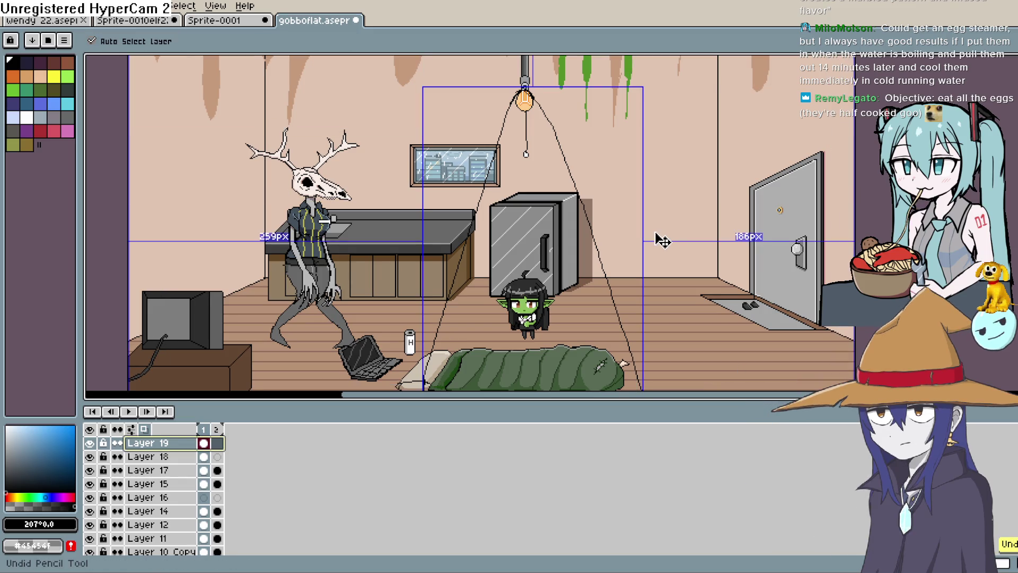
pyautogui.hotkey('ctrl', 'z')
pyautogui.hotkey('ctrl', 'z')
# Return to the Pencil tool with the cone lines cleared from the room
pyautogui.press('b')
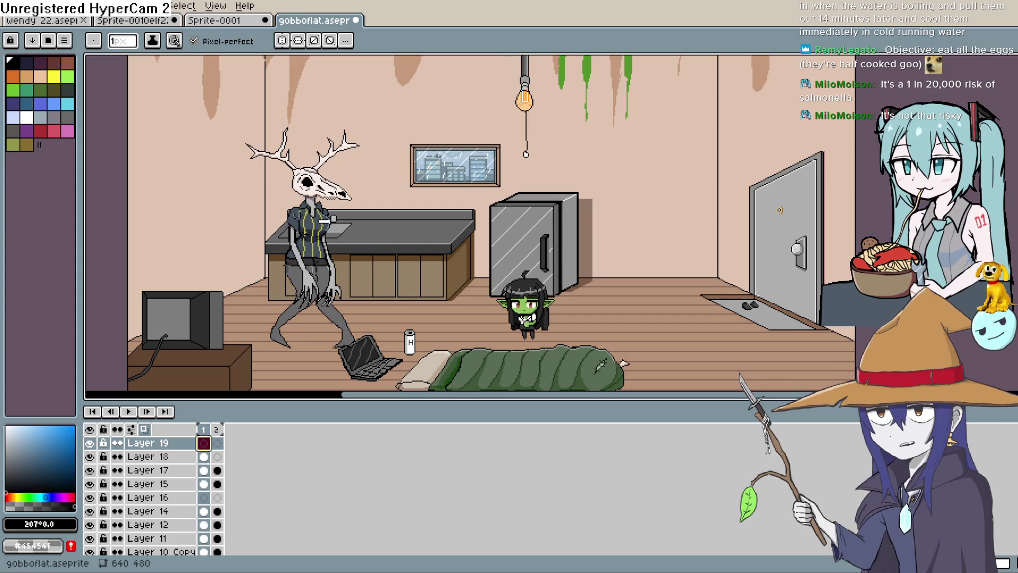
# Lasso a triangular light cone running from the lamp down to the floor
pyautogui.moveTo(634, 205); pyautogui.dragTo(538, 157)
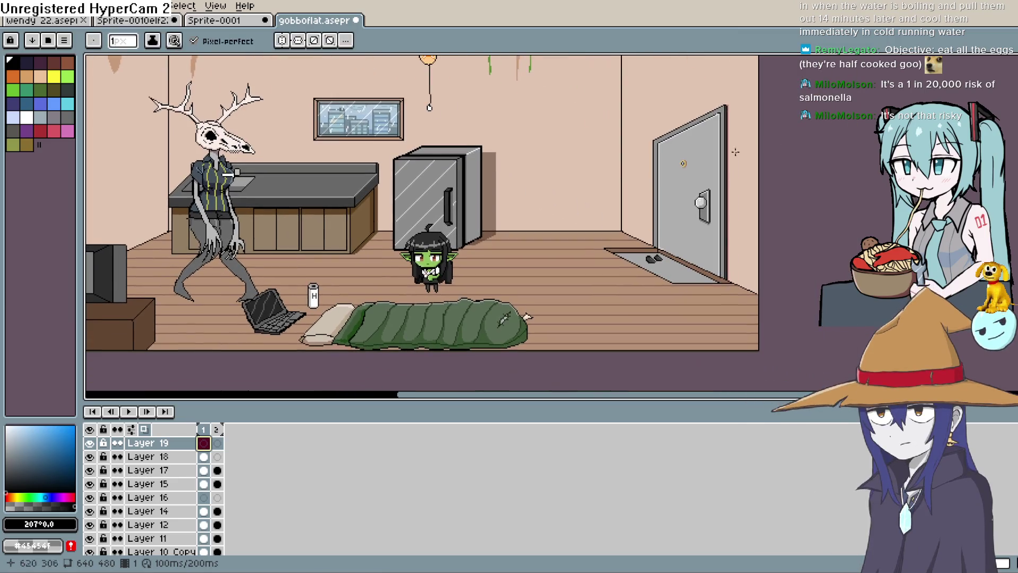
pyautogui.press('q')
pyautogui.scroll(2, 735, 261)
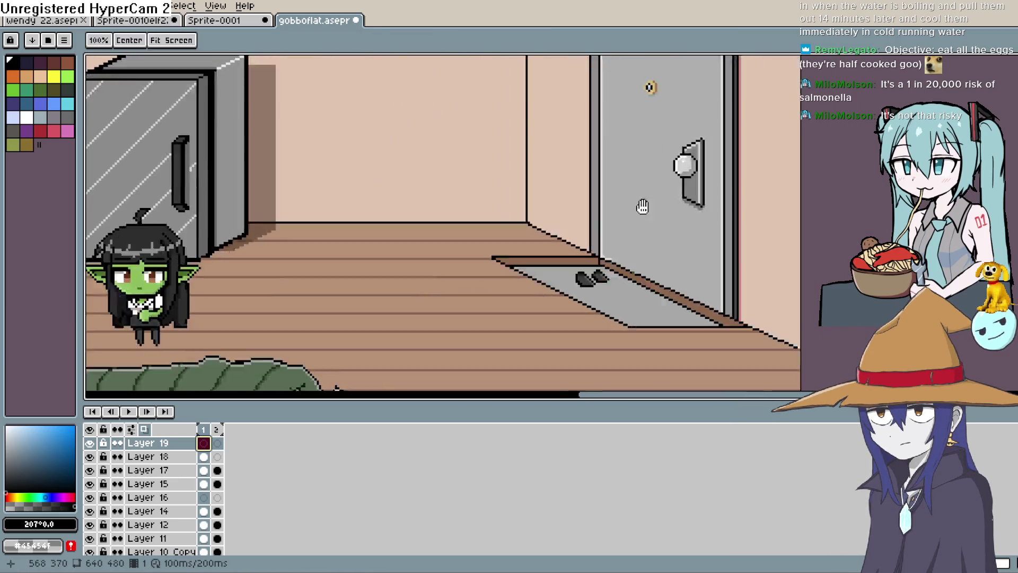
pyautogui.scroll(-3, 643, 206)
pyautogui.scroll(2, 643, 207)
pyautogui.moveTo(631, 248)
pyautogui.mouseDown()
pyautogui.moveTo(660, 167)
pyautogui.moveTo(587, 239)
pyautogui.mouseUp()
pyautogui.hotkey('ctrl', 'd')
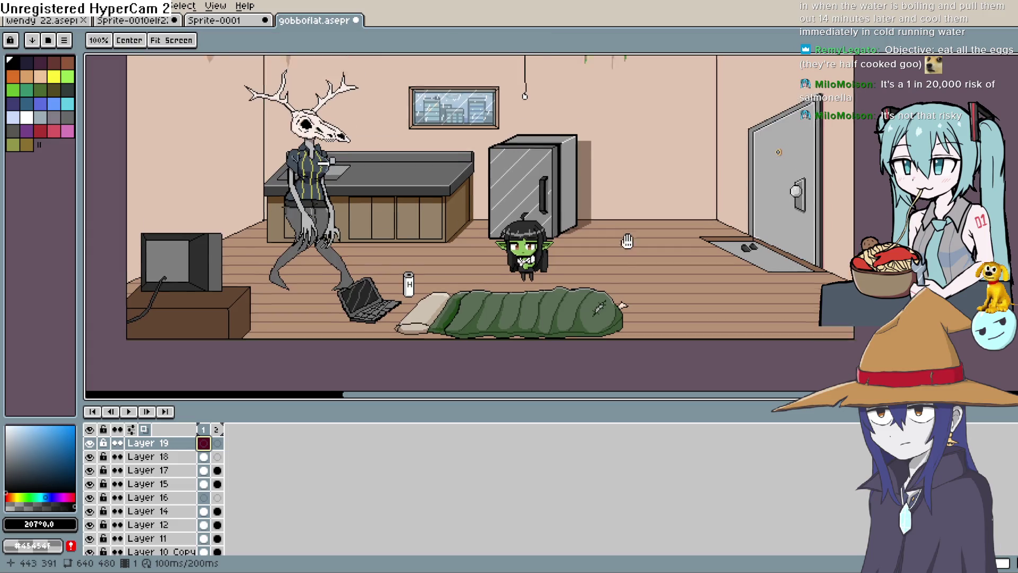
pyautogui.scroll(-2, 572, 217)
pyautogui.scroll(2, 560, 198)
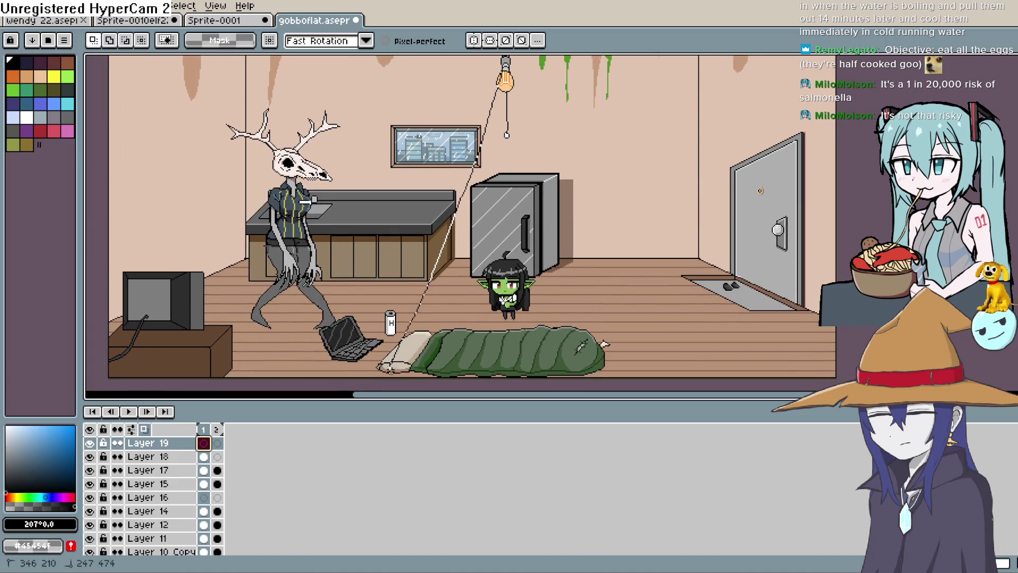
pyautogui.moveTo(535, 371)
pyautogui.mouseDown()
pyautogui.moveTo(625, 365)
pyautogui.moveTo(562, 196)
pyautogui.mouseUp()
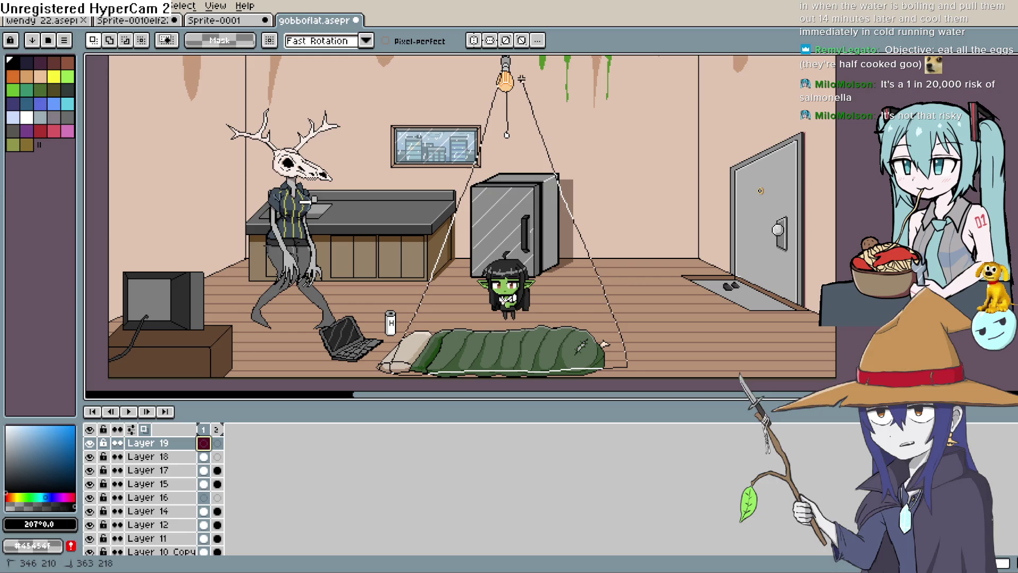
pyautogui.moveTo(521, 79); pyautogui.dragTo(506, 69)
# Invert the selection and fill everything outside the light cone with black
pyautogui.press('w')
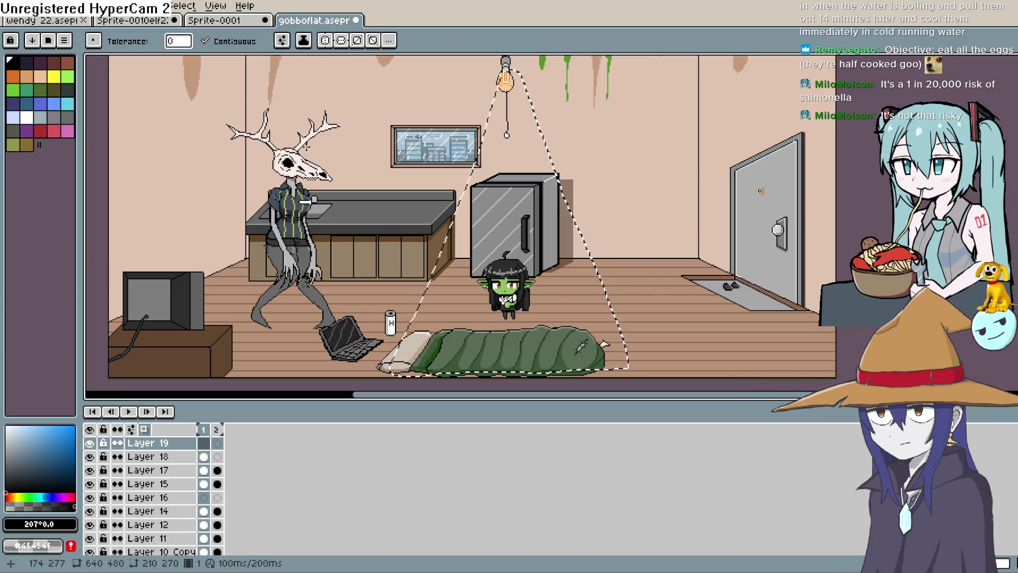
pyautogui.click(58, 6)
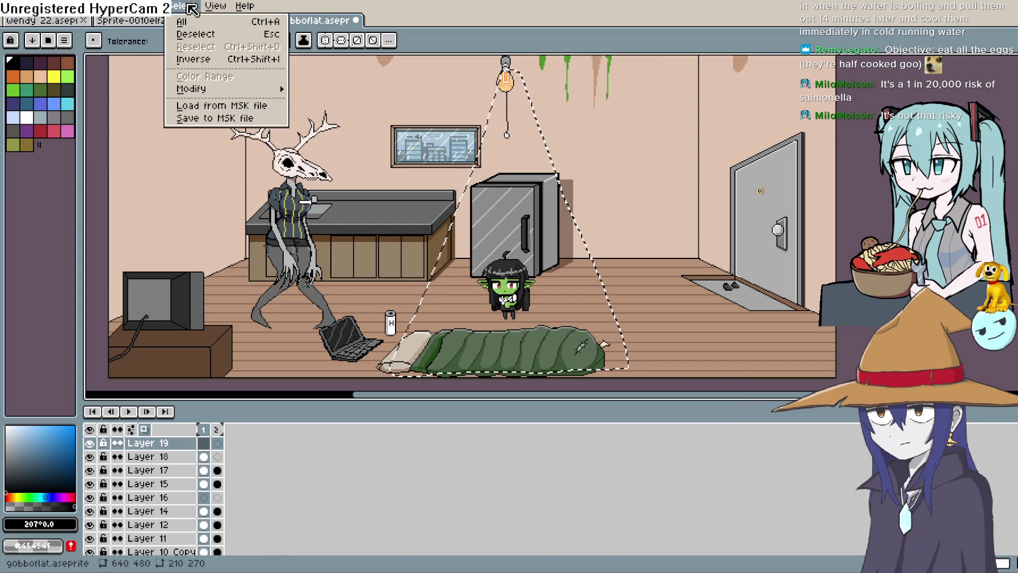
pyautogui.click(212, 59)
pyautogui.press('f')
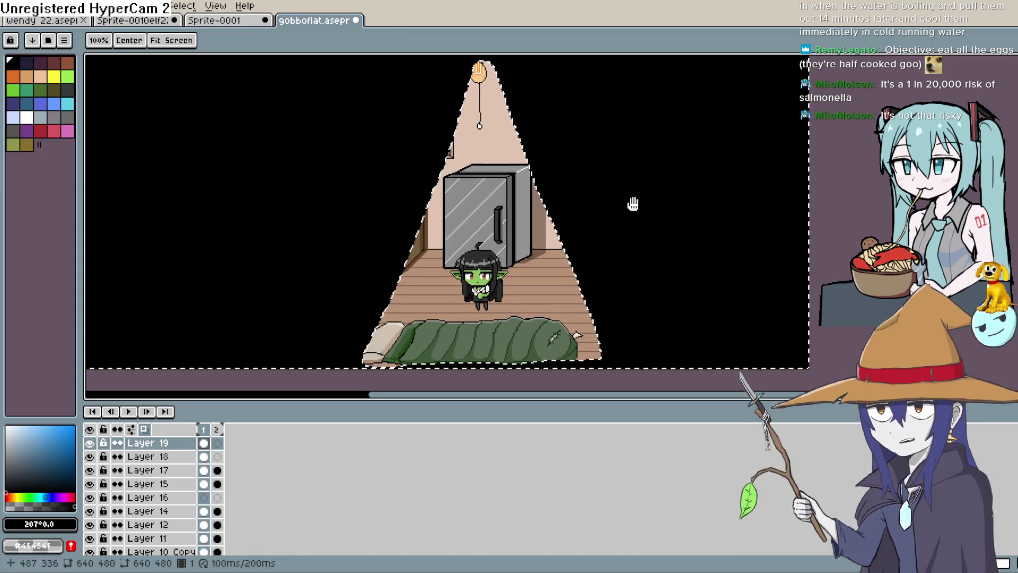
# Inspect the darkened room, play and stop the animation, then remove the black darkness
pyautogui.moveTo(633, 204); pyautogui.dragTo(604, 175)
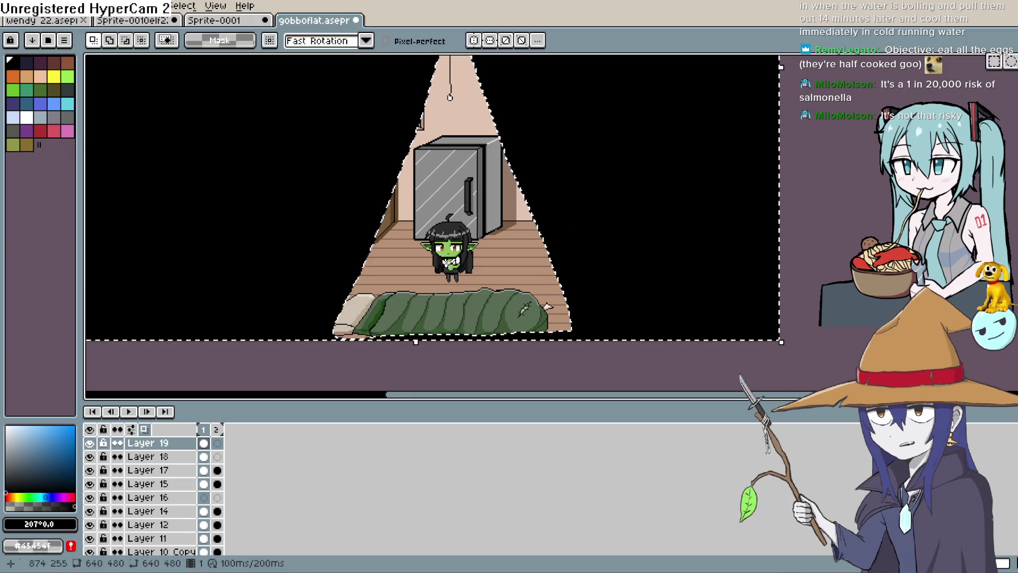
pyautogui.scroll(-2, 767, 240)
pyautogui.moveTo(814, 239); pyautogui.dragTo(768, 241)
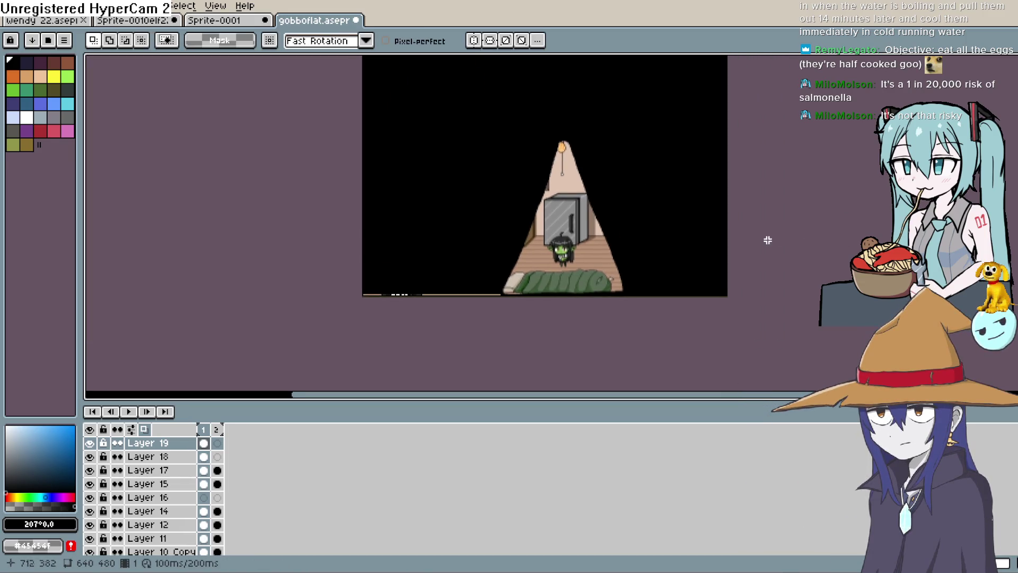
pyautogui.scroll(1, 360, 329)
pyautogui.moveTo(439, 284); pyautogui.dragTo(286, 327)
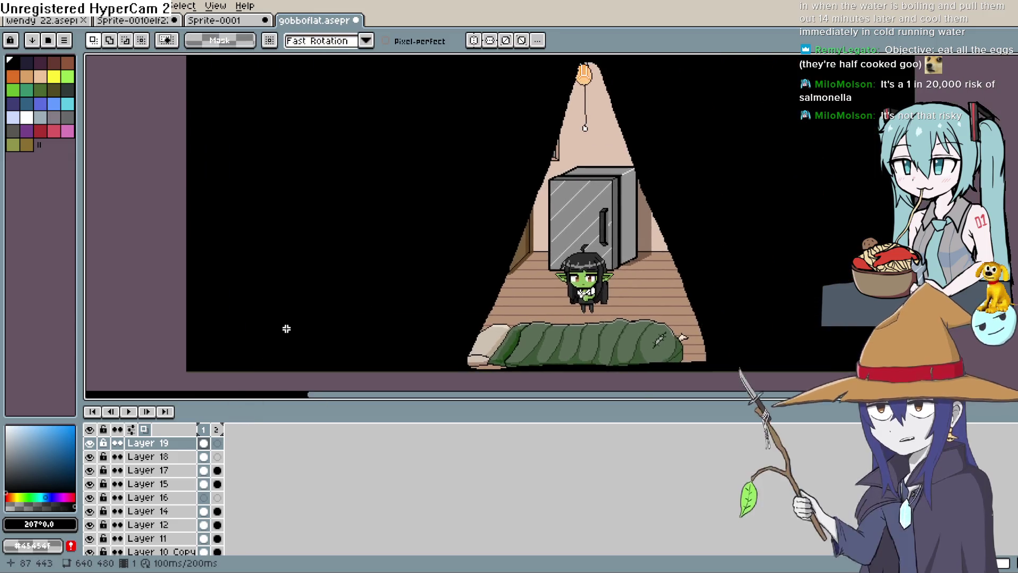
pyautogui.scroll(2, 286, 328)
pyautogui.scroll(-2, 482, 308)
pyautogui.press('Return')
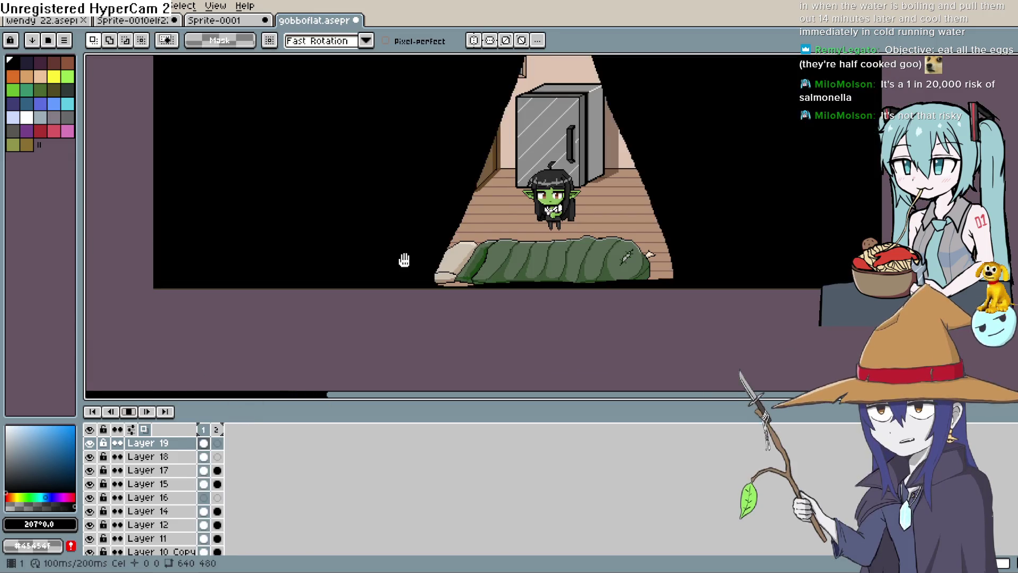
pyautogui.press('Return')
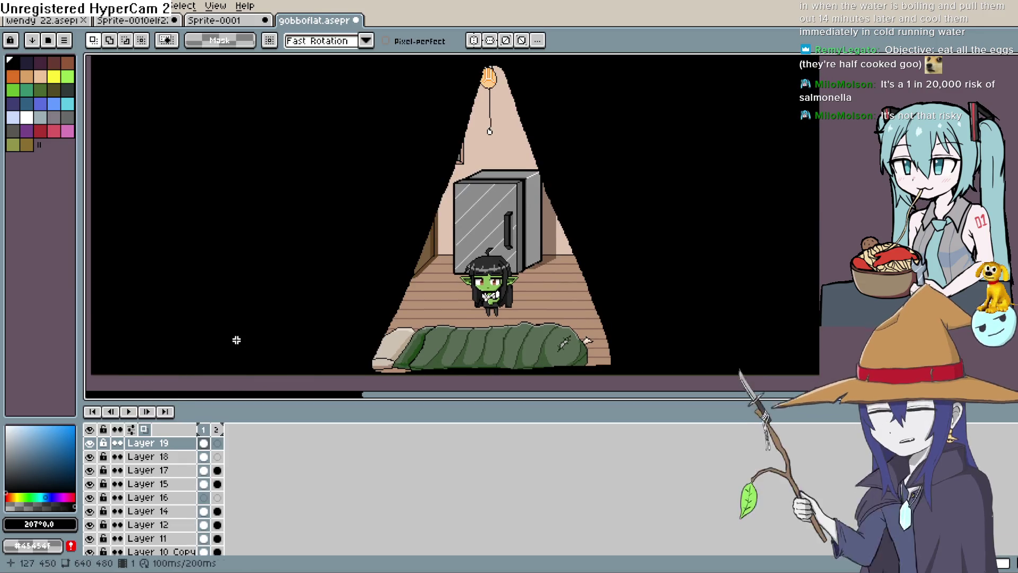
pyautogui.press('Delete')
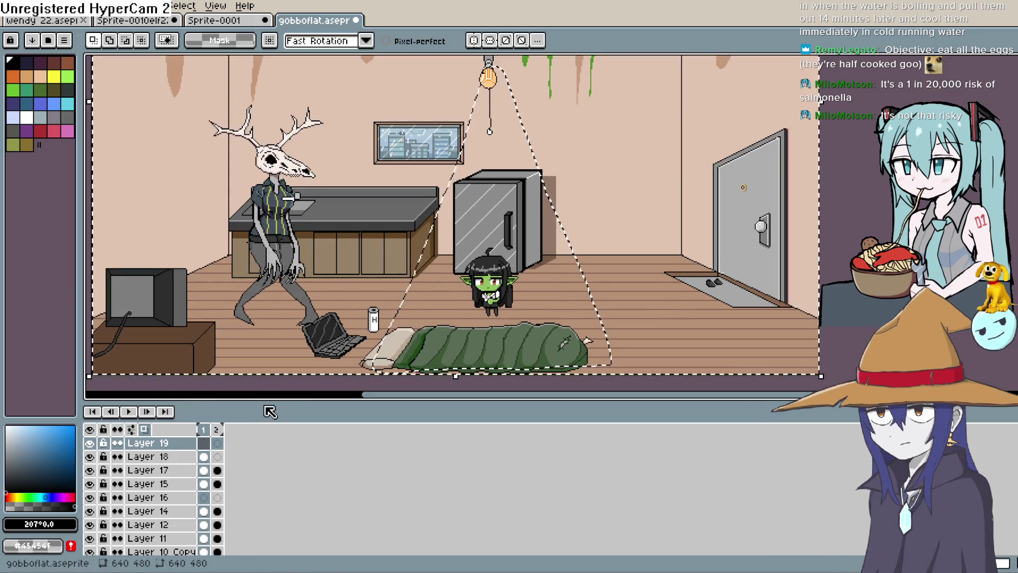
# On Layer 19's second frame, fill everything outside the light cone black and preview the animation
pyautogui.click(217, 442)
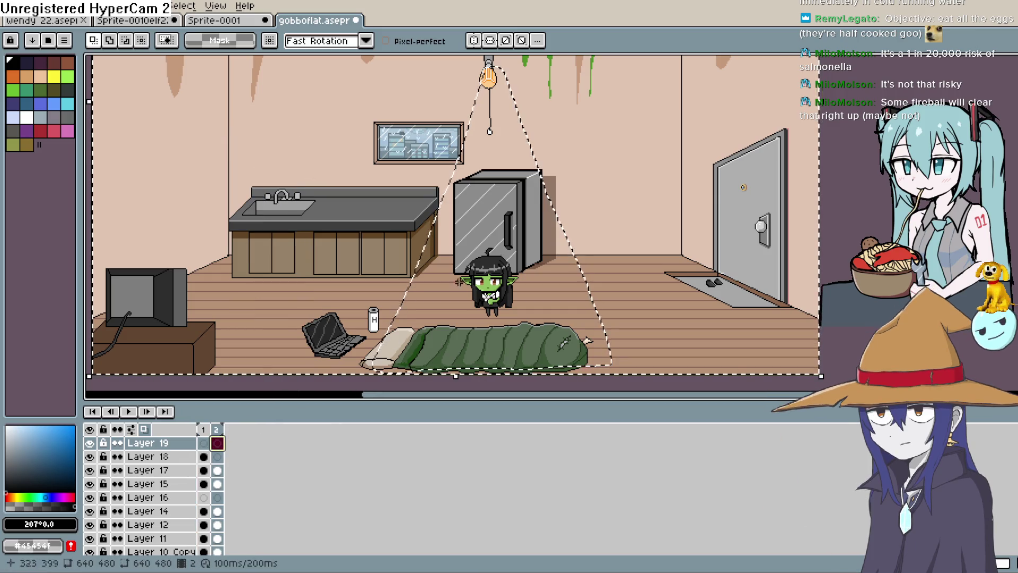
pyautogui.press('g')
pyautogui.click(702, 218)
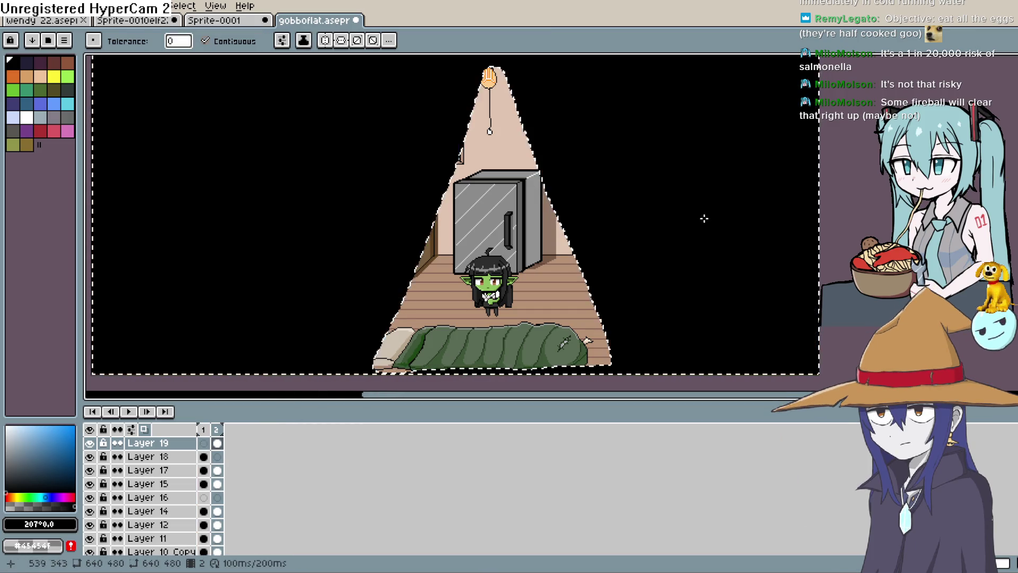
pyautogui.click(128, 411)
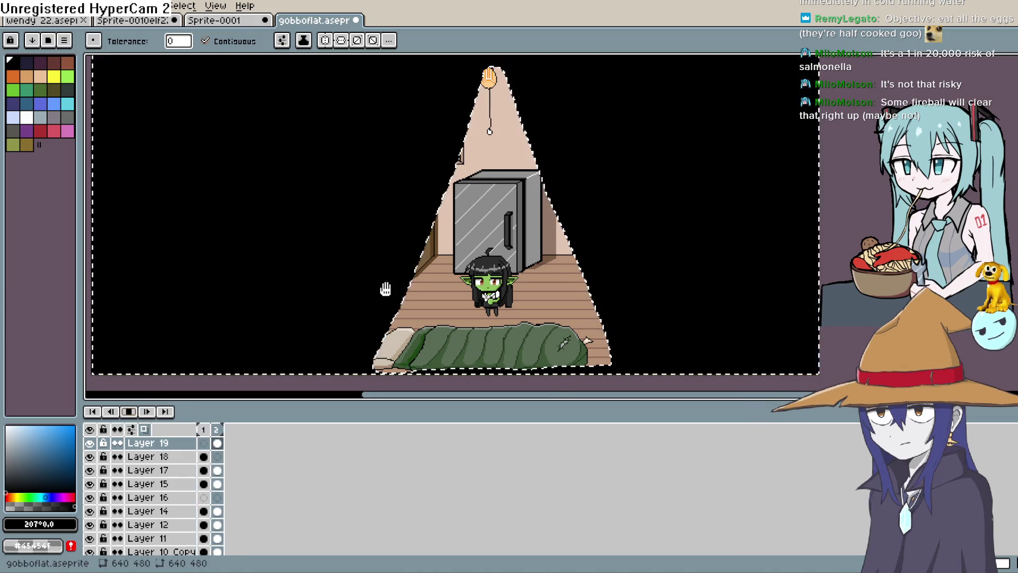
pyautogui.scroll(-1, 801, 228)
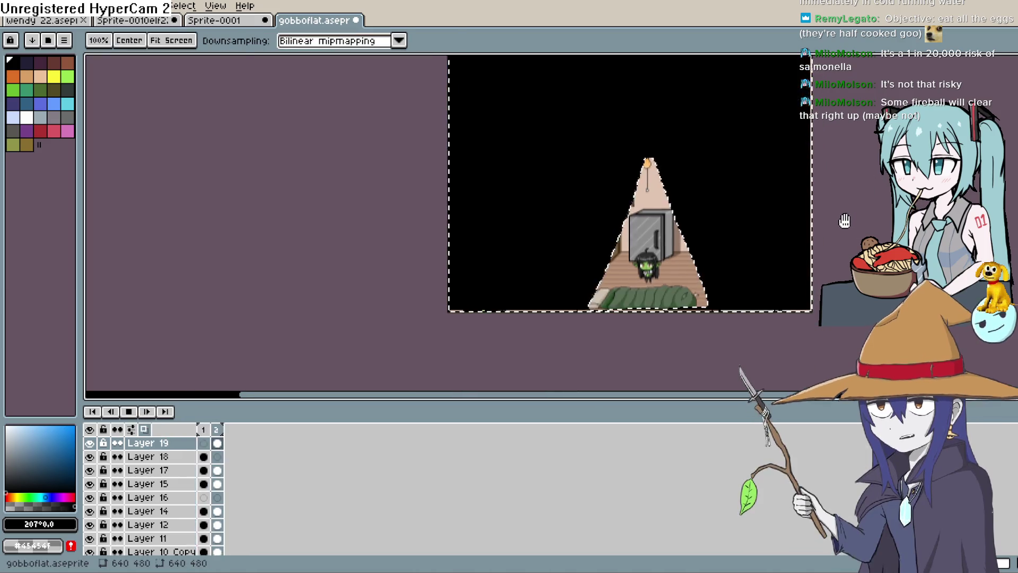
pyautogui.press('Return')
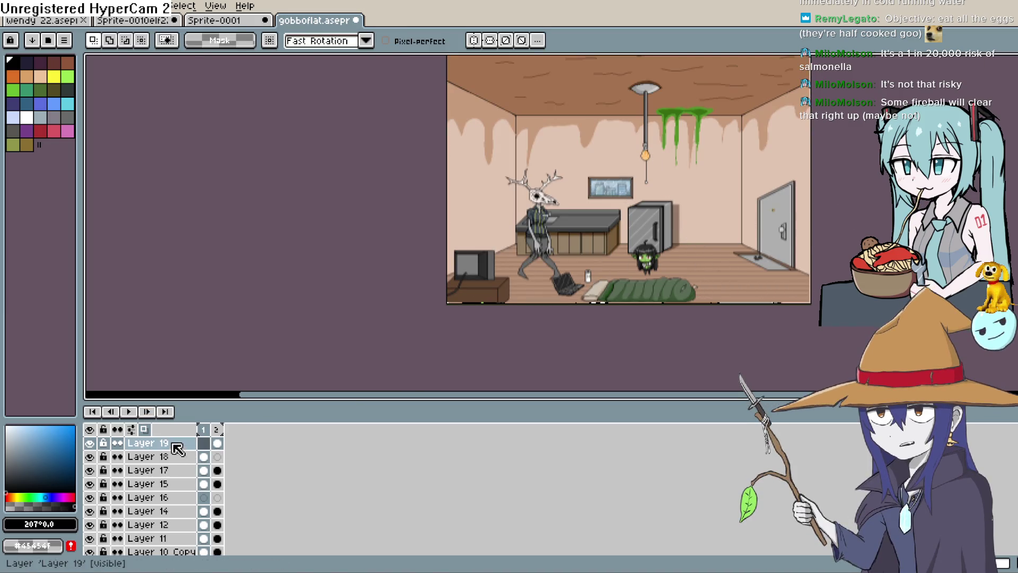
# Set Layer 19's opacity to 55% and compare the darkened second frame with the bright first
pyautogui.doubleClick(175, 443)
pyautogui.click(763, 233)
pyautogui.click(833, 168)
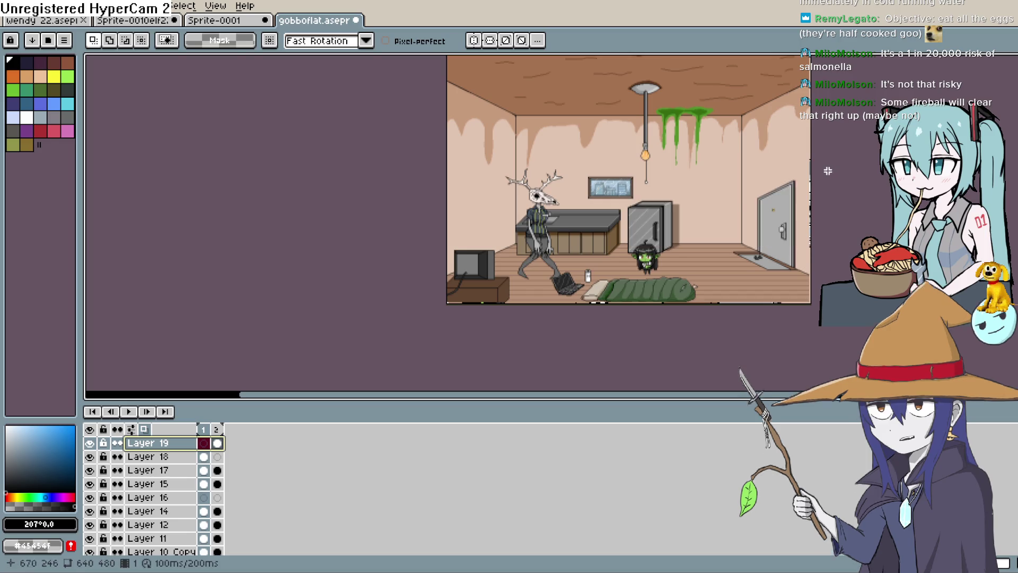
pyautogui.click(219, 445)
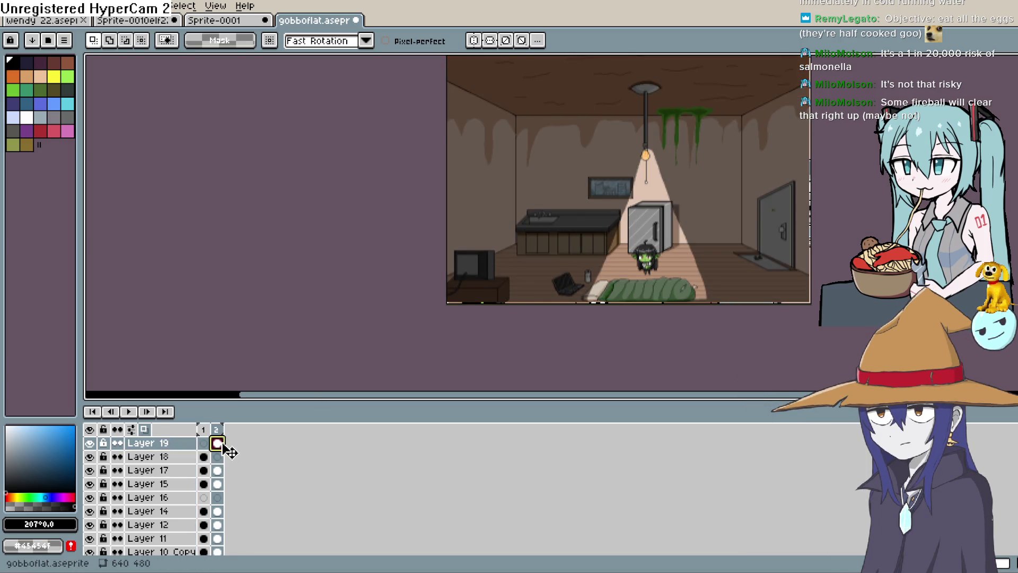
pyautogui.click(206, 441)
# Play the bright/darkened two-frame loop and zoom in on the lamp-lit room
pyautogui.click(130, 412)
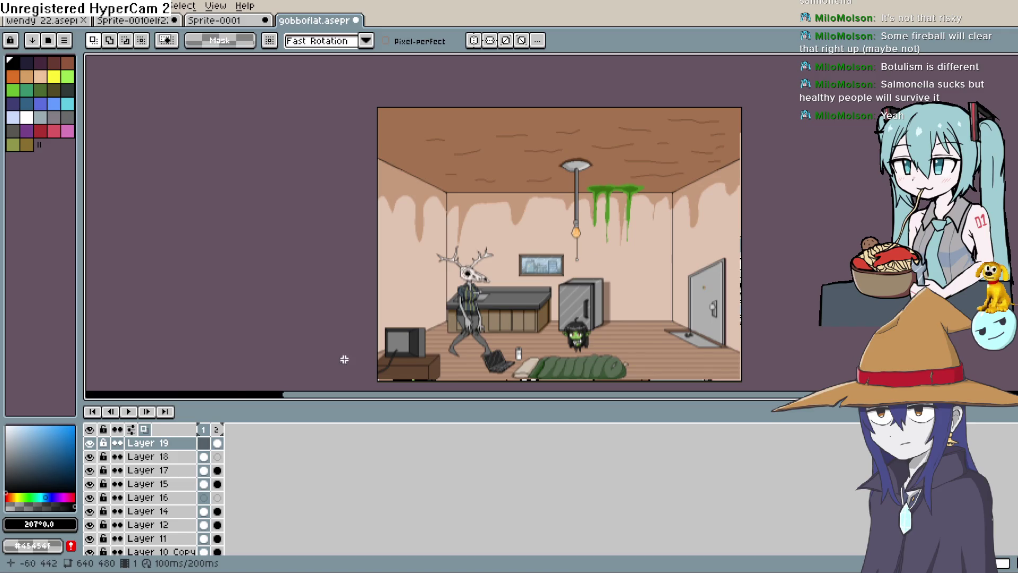
pyautogui.scroll(2, 559, 262)
pyautogui.hscroll(5, 559, 263)
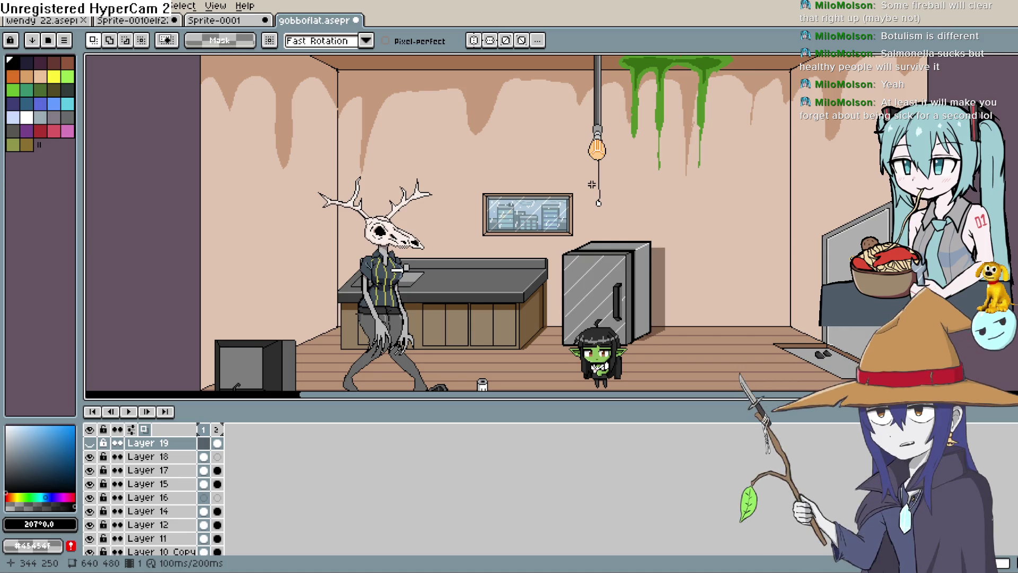
# Stop the animation playback and zoom in on the window
pyautogui.moveTo(707, 253)
pyautogui.mouseDown()
pyautogui.moveTo(633, 211)
pyautogui.moveTo(628, 181)
pyautogui.mouseUp()
pyautogui.scroll(2, 448, 253)
pyautogui.moveTo(354, 137); pyautogui.dragTo(354, 276)
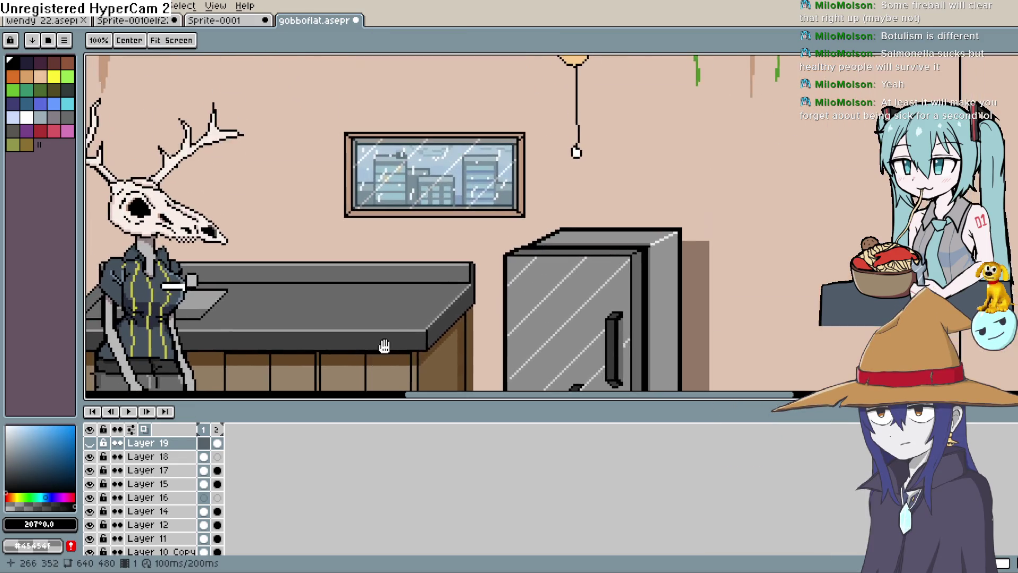
pyautogui.scroll(1, 354, 276)
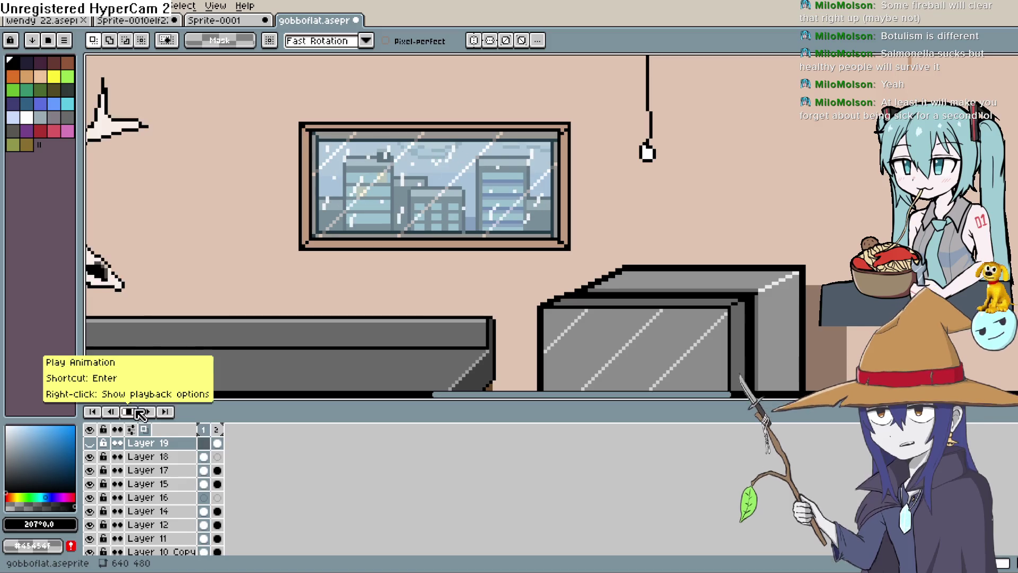
pyautogui.click(150, 412)
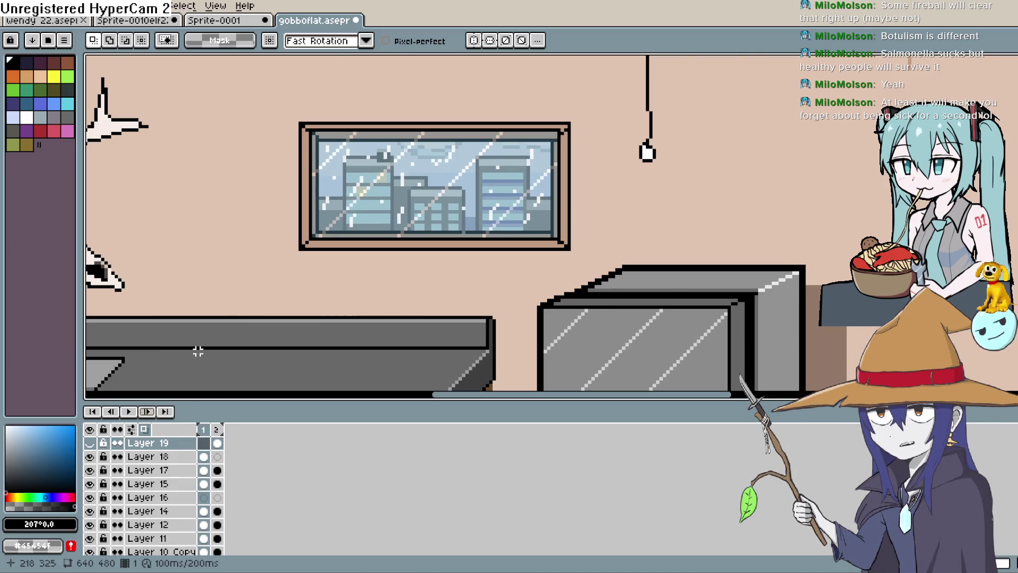
pyautogui.scroll(2, 488, 227)
pyautogui.moveTo(513, 291)
pyautogui.mouseDown()
pyautogui.moveTo(534, 263)
pyautogui.moveTo(540, 274)
pyautogui.mouseUp()
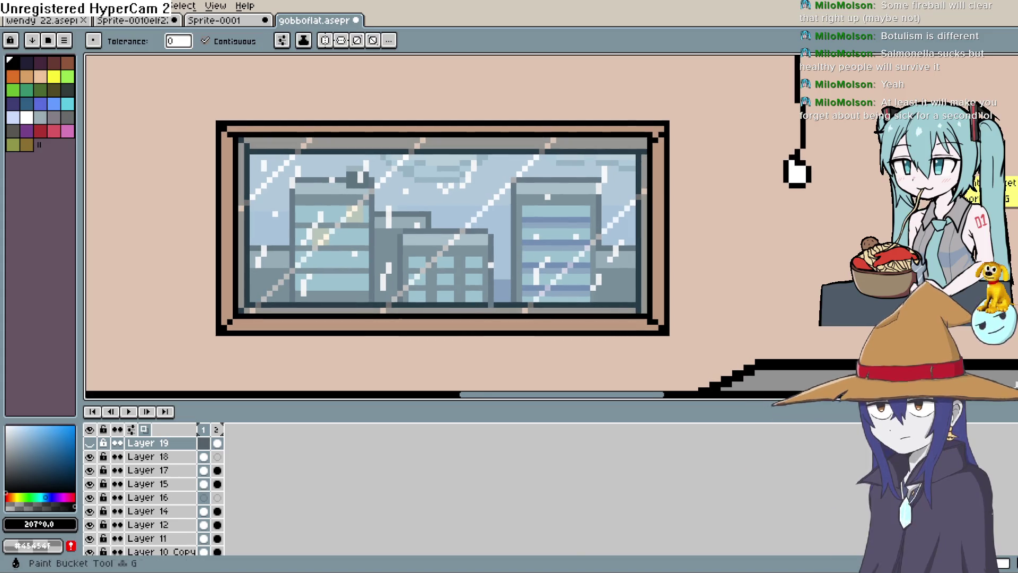
# Hide Layer 17's rain streaks and Layer 18's deer-skull figure
pyautogui.click(162, 456)
pyautogui.click(93, 470)
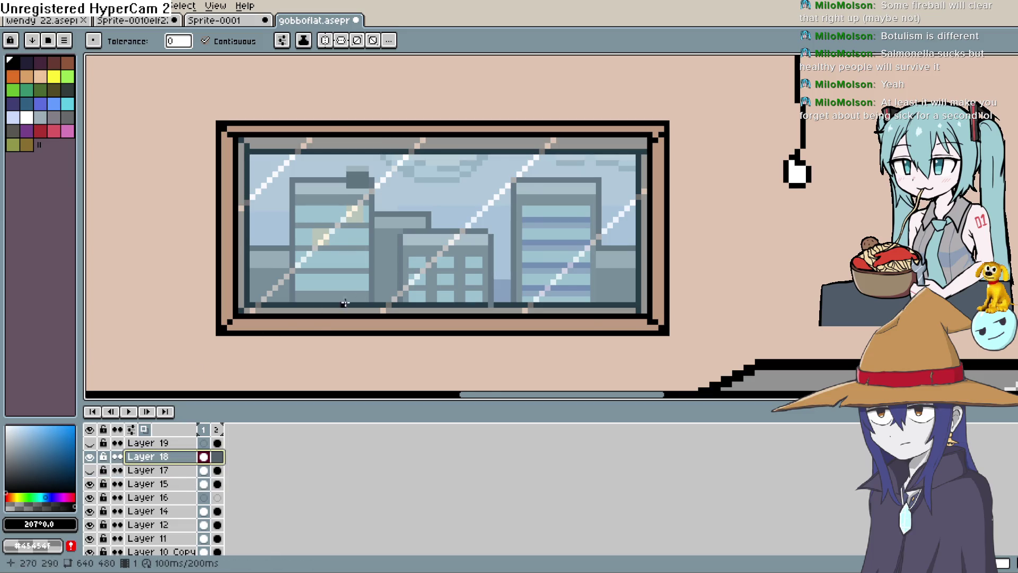
pyautogui.scroll(-4, 444, 294)
pyautogui.click(90, 457)
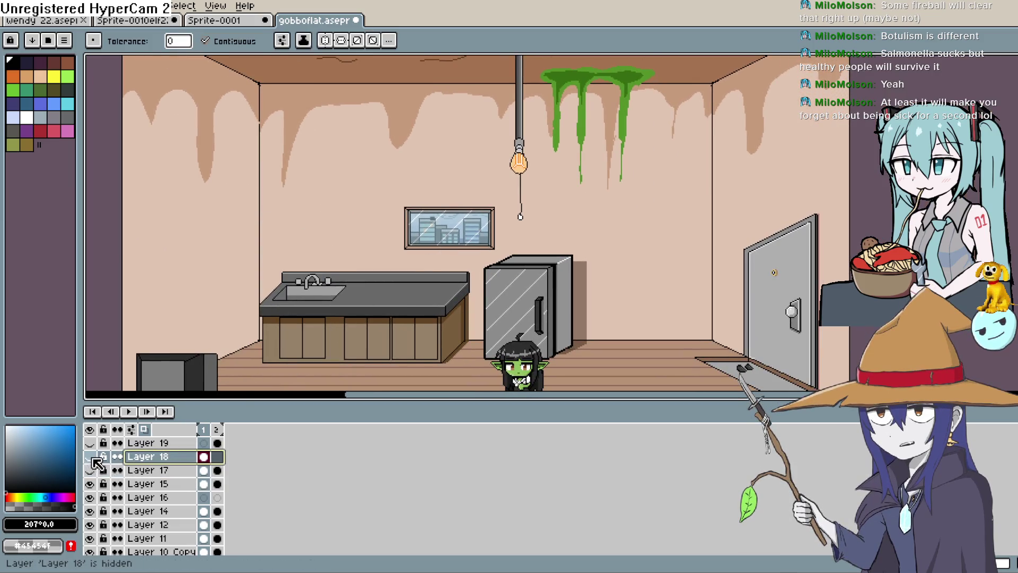
pyautogui.scroll(2, 490, 244)
pyautogui.scroll(1, 498, 265)
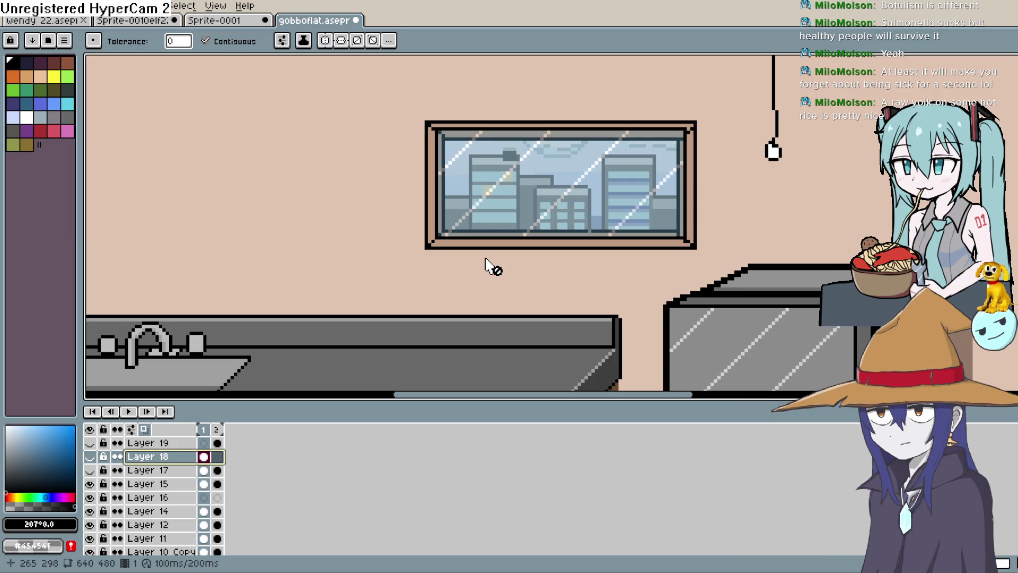
# Toggle Layer 15's glass reflection off and on to compare it
pyautogui.click(148, 484)
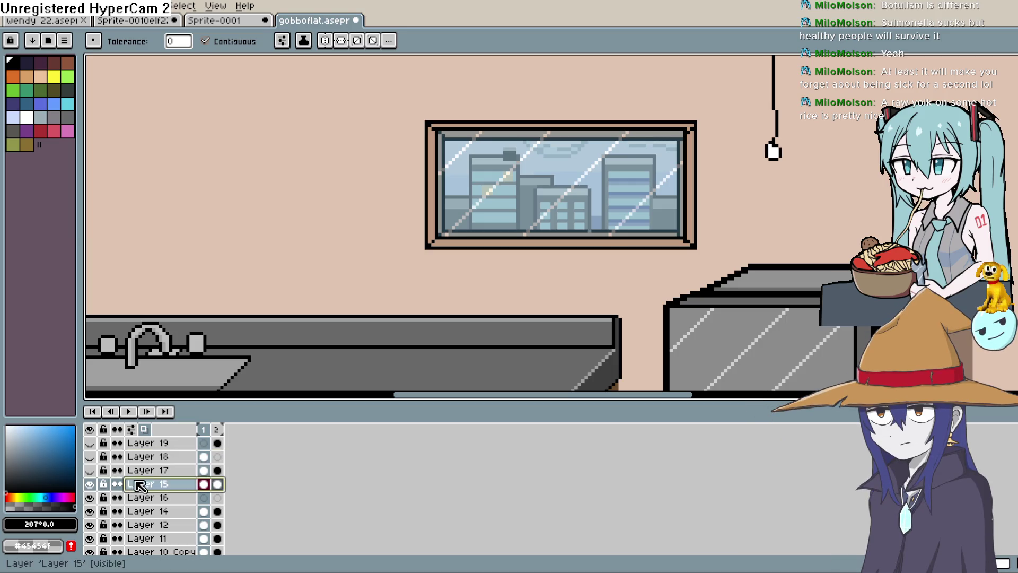
pyautogui.click(90, 484)
pyautogui.click(91, 484)
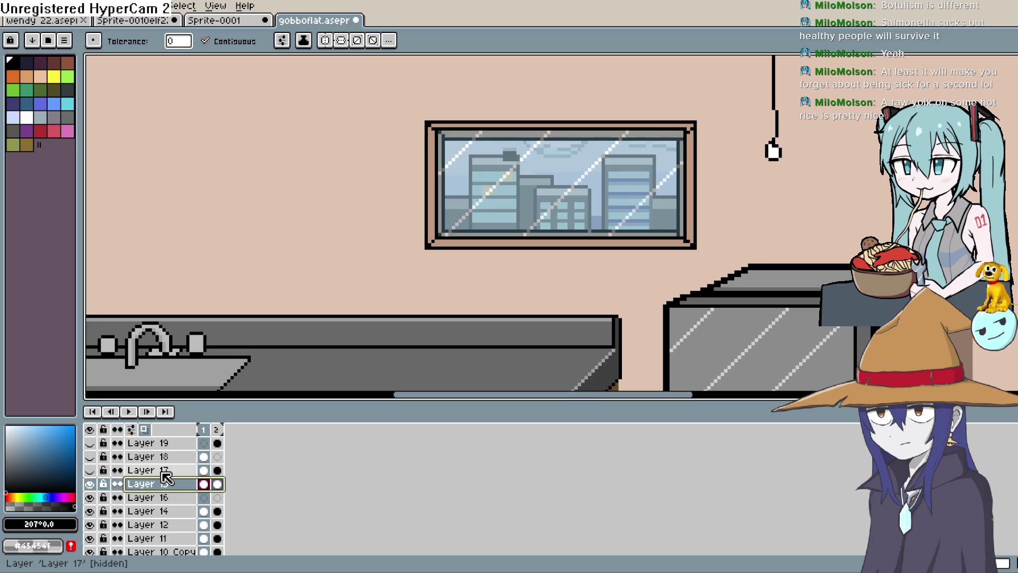
pyautogui.click(151, 443)
pyautogui.click(90, 484)
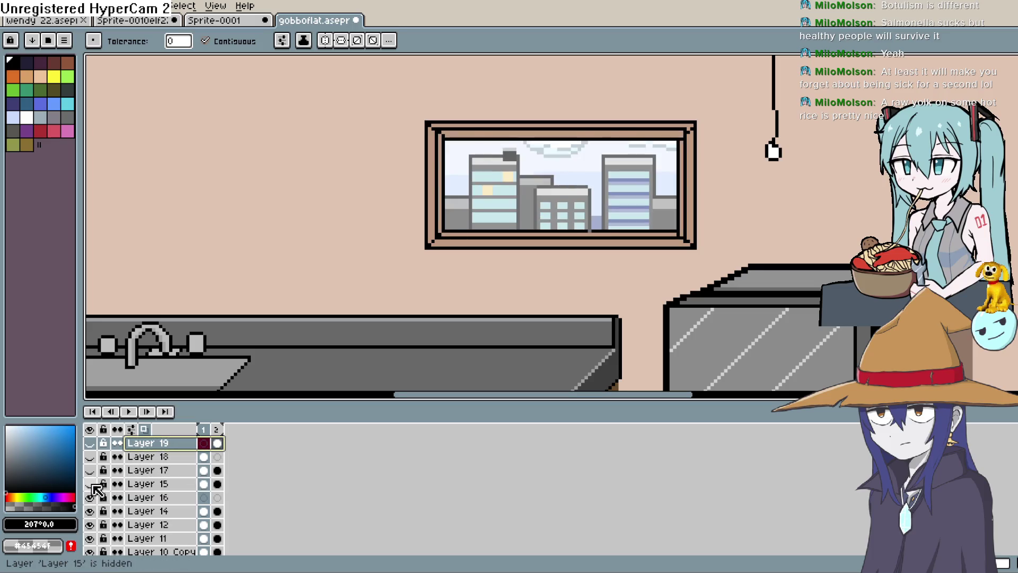
pyautogui.click(90, 484)
pyautogui.click(171, 486)
pyautogui.click(90, 484)
pyautogui.click(90, 483)
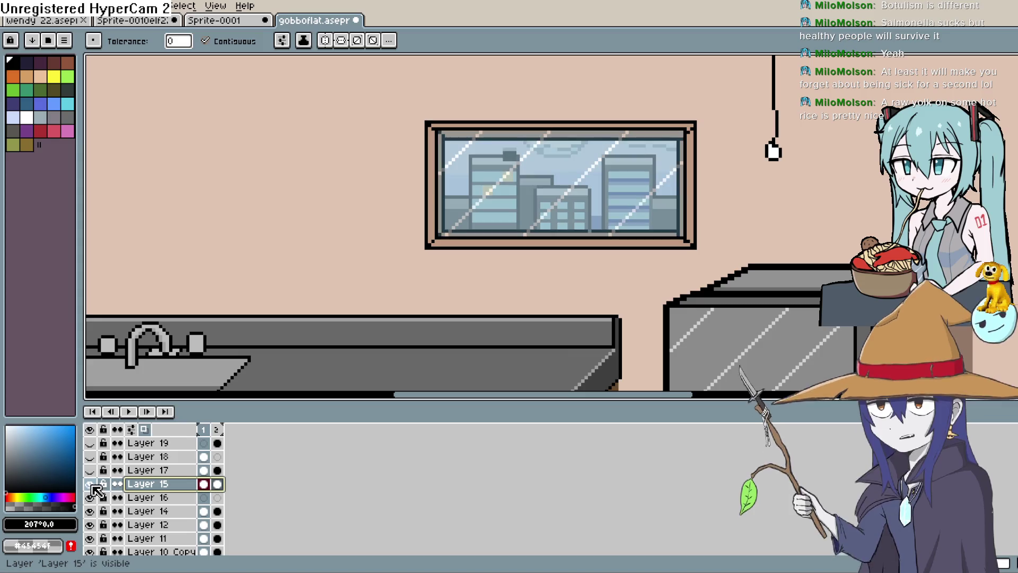
pyautogui.click(128, 412)
pyautogui.click(129, 412)
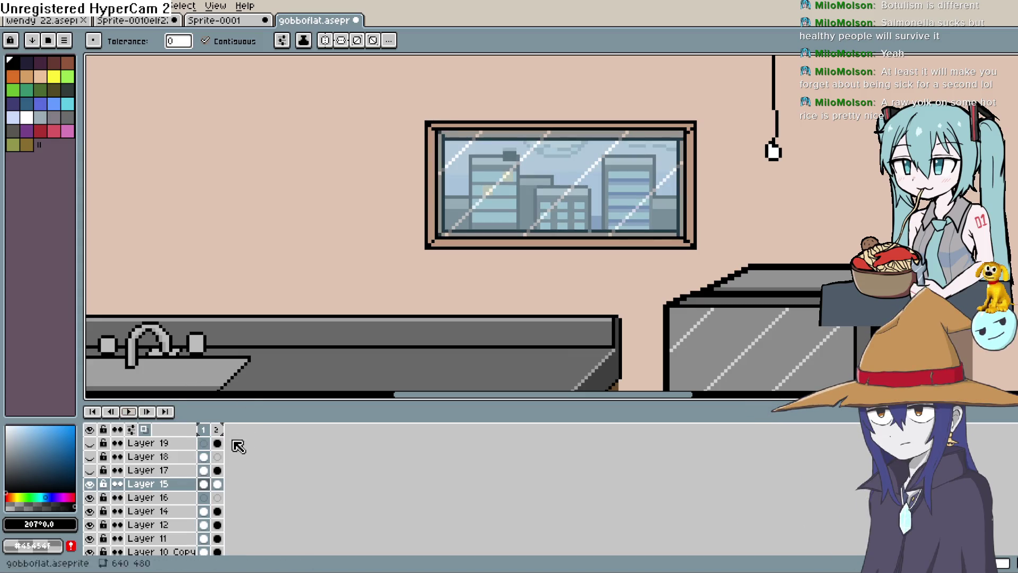
# Toggle the darkness and deer layers, leaving Layer 18 hidden and Layer 17's rain shown
pyautogui.click(89, 444)
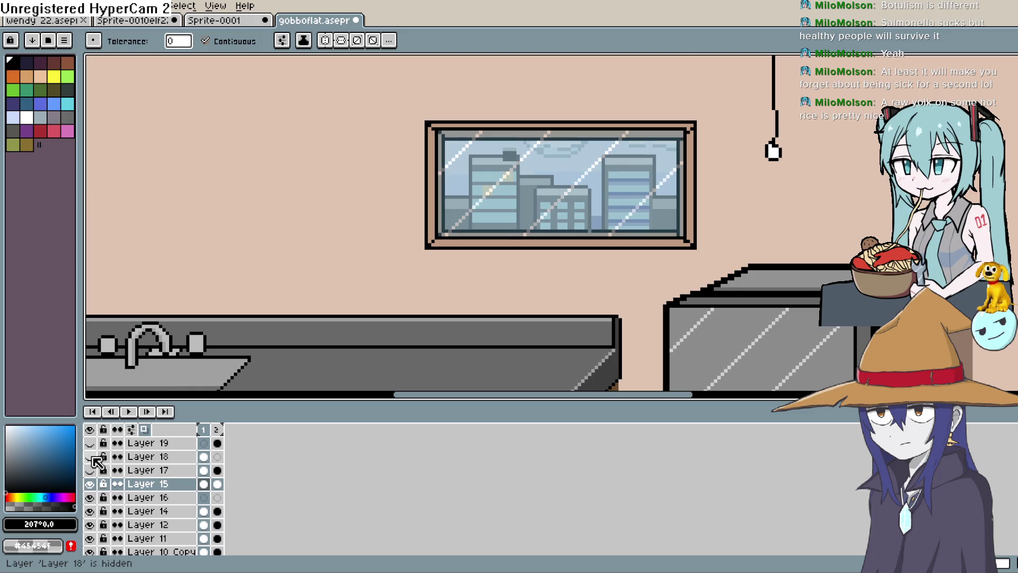
pyautogui.click(91, 458)
pyautogui.click(91, 458)
pyautogui.click(91, 458)
pyautogui.click(91, 459)
pyautogui.click(89, 470)
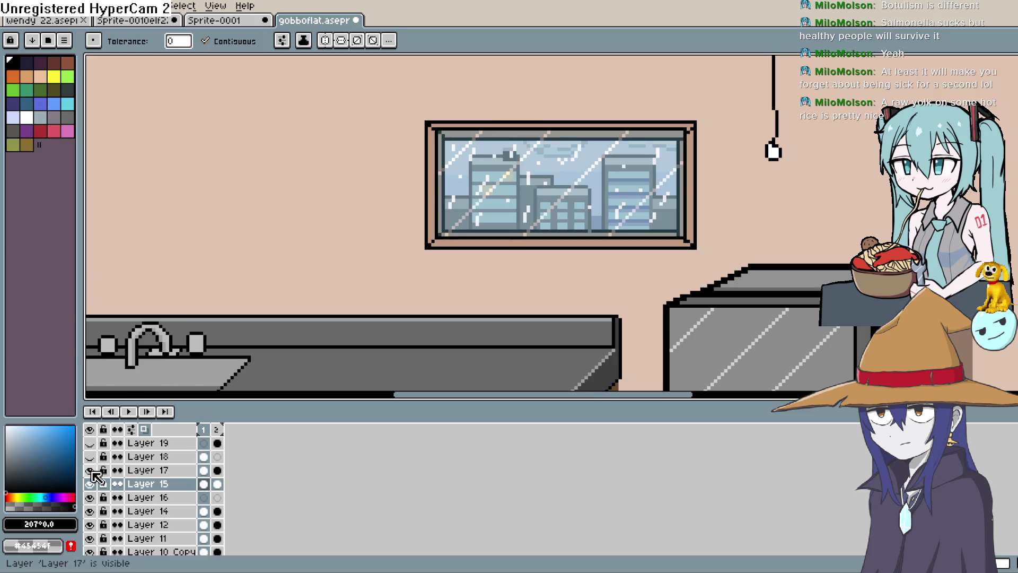
pyautogui.click(130, 413)
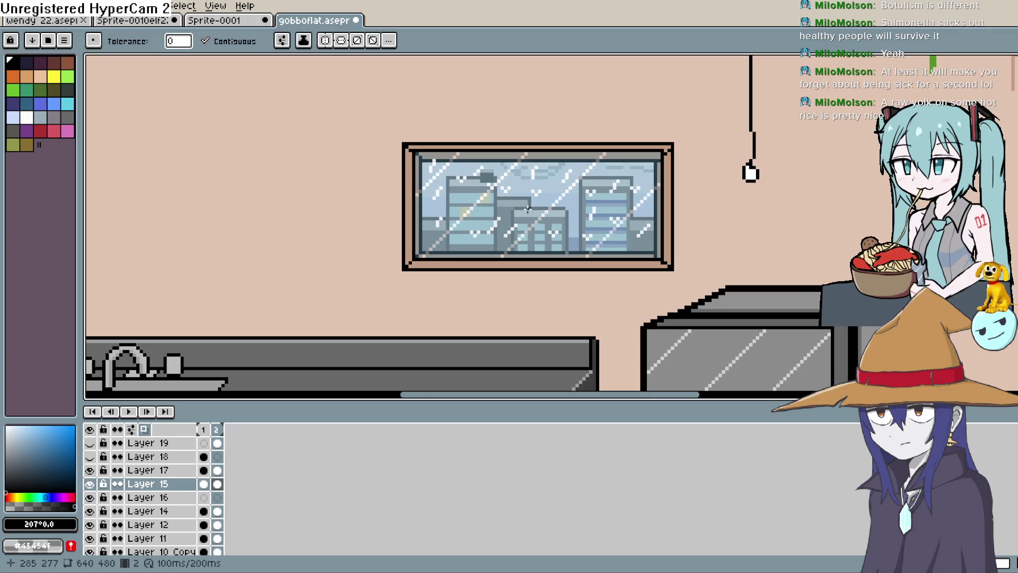
# Zoom in close on the window and play the rain animation
pyautogui.scroll(1, 528, 208)
pyautogui.scroll(1, 527, 209)
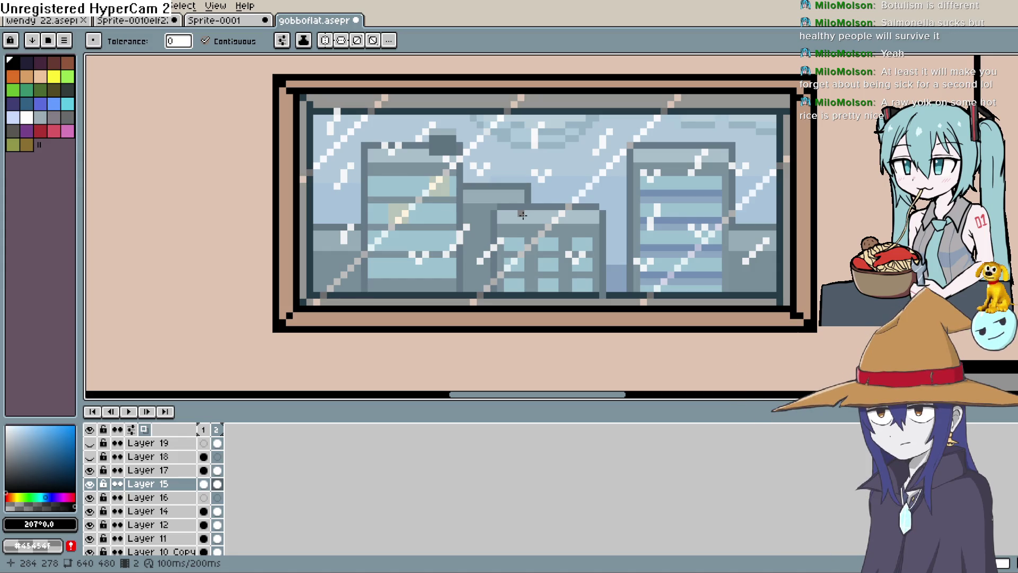
pyautogui.press('Return')
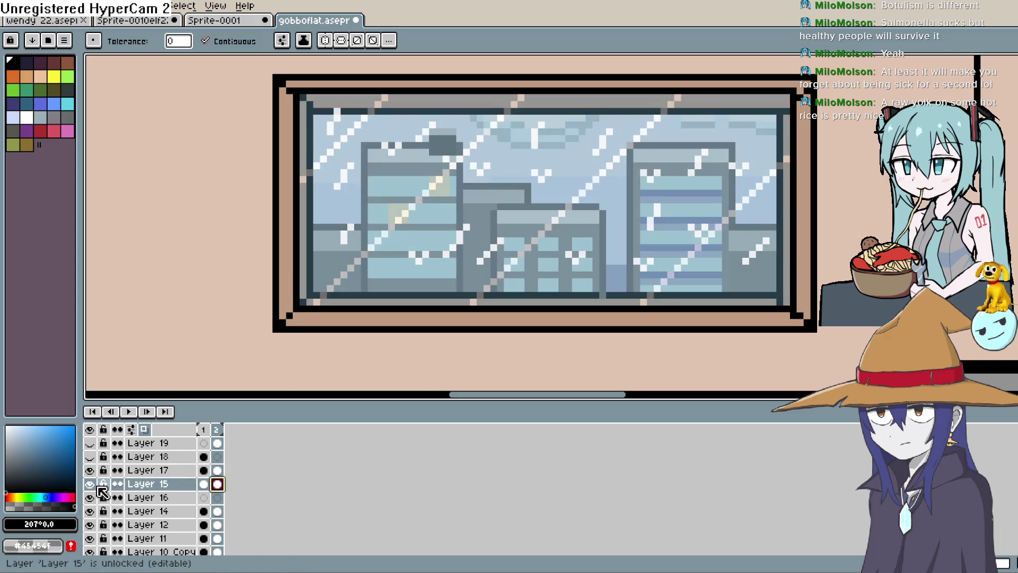
# Rename Layer 17 to 'rain' with its first frame selected
pyautogui.click(203, 470)
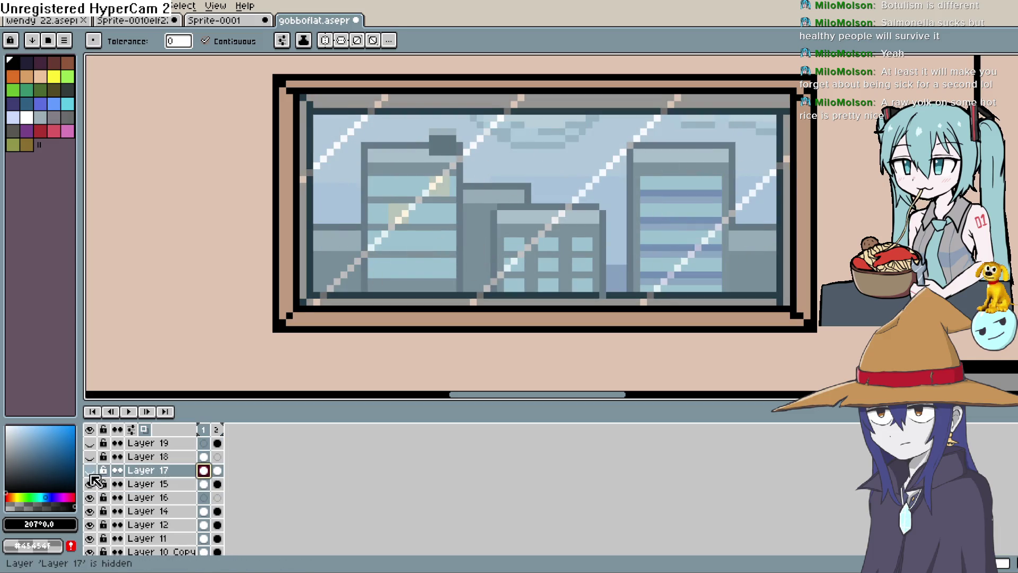
pyautogui.doubleClick(165, 470)
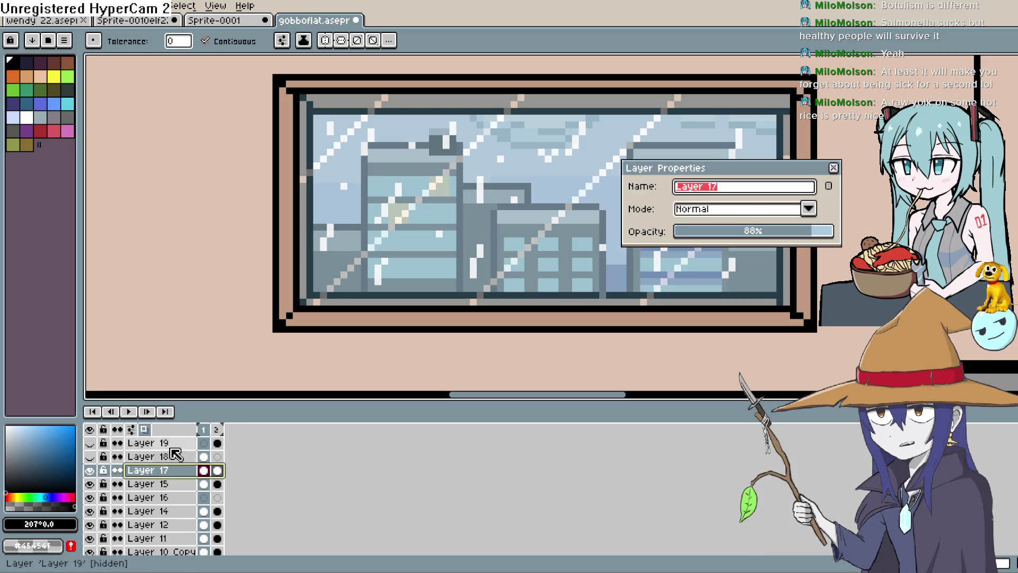
pyautogui.write('rain')
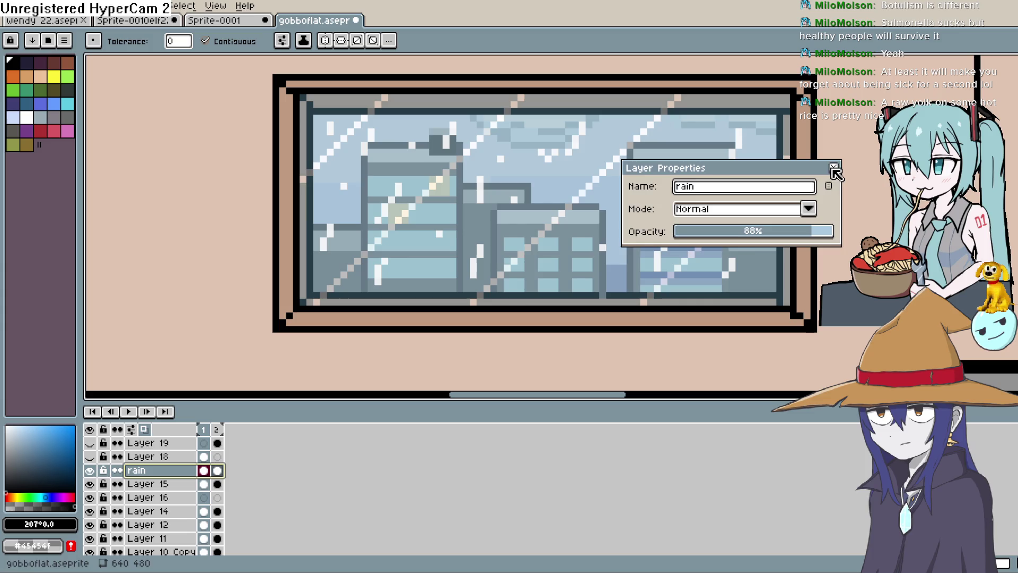
pyautogui.click(833, 168)
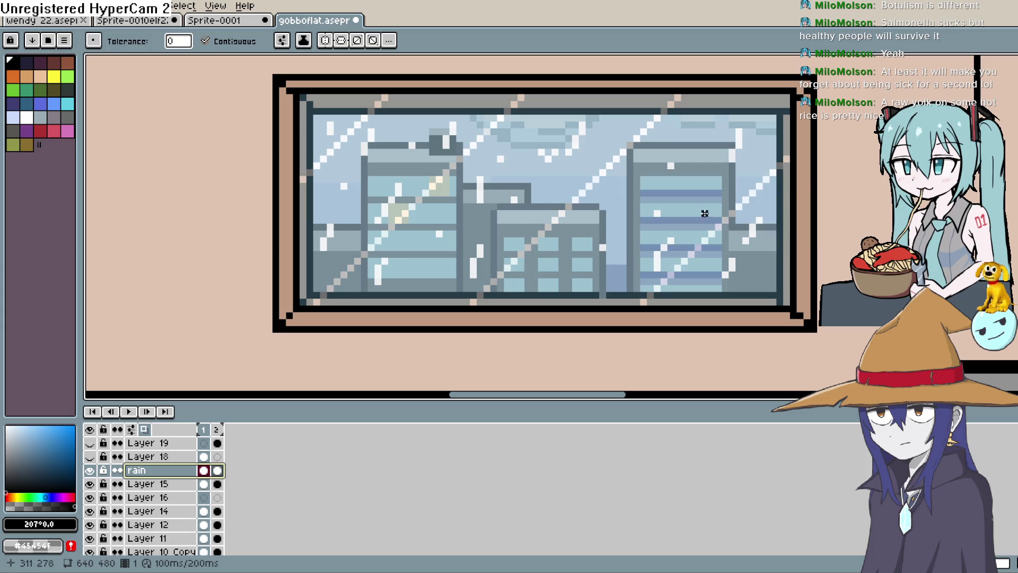
# Pick blue and fill the white rain pixels across the window's left and centre
pyautogui.click(54, 103)
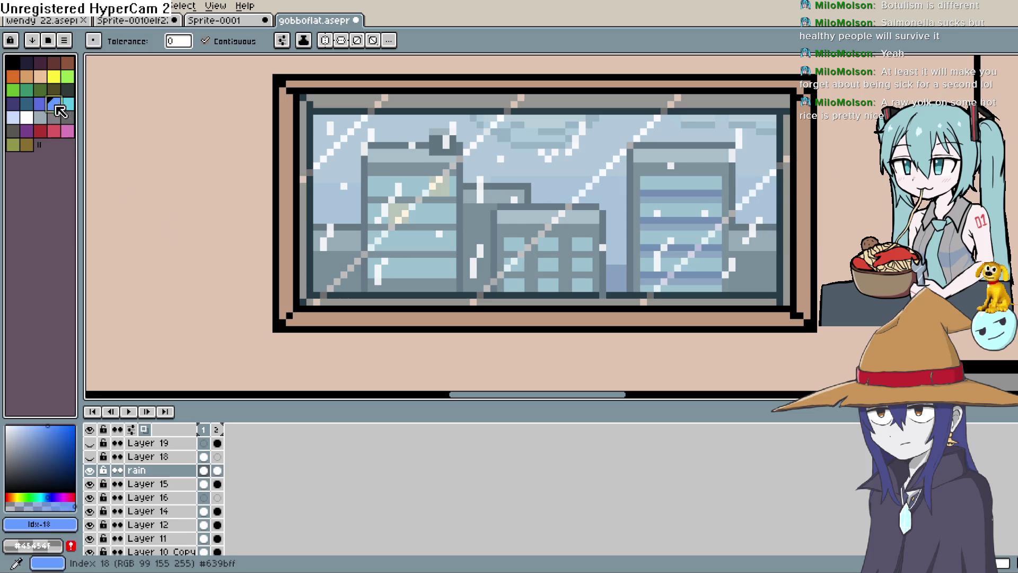
pyautogui.click(452, 128)
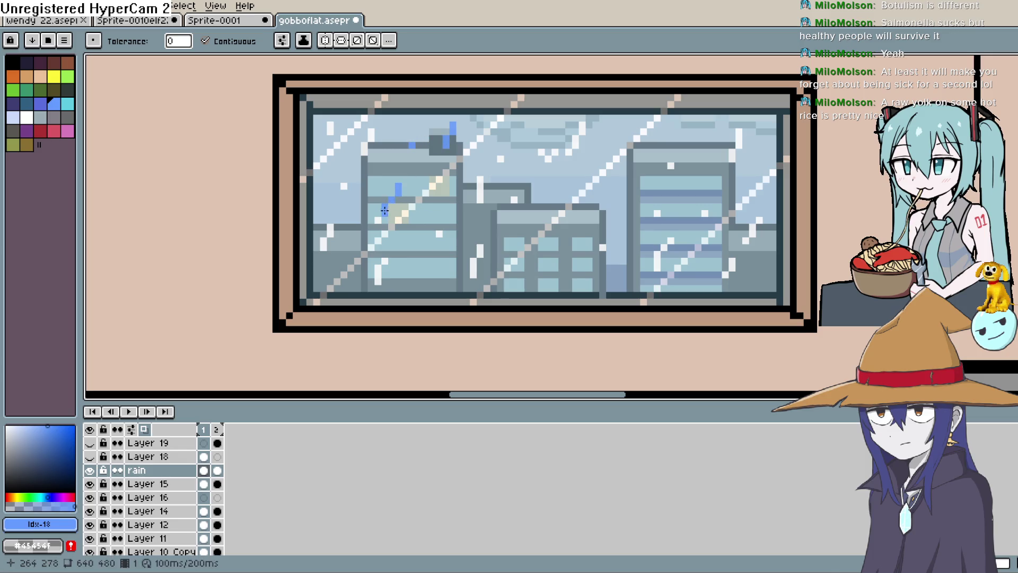
pyautogui.click(323, 232)
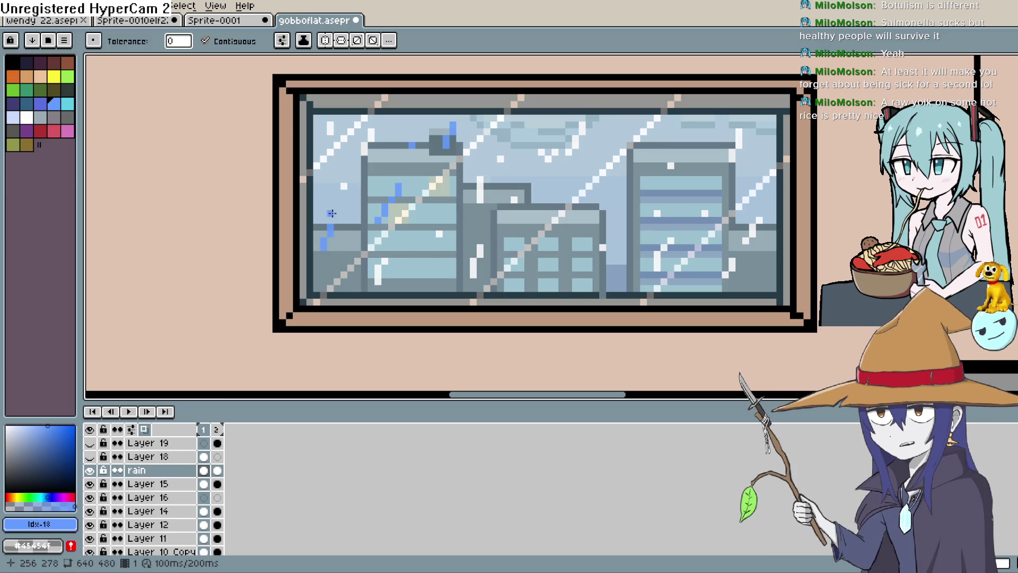
pyautogui.click(371, 134)
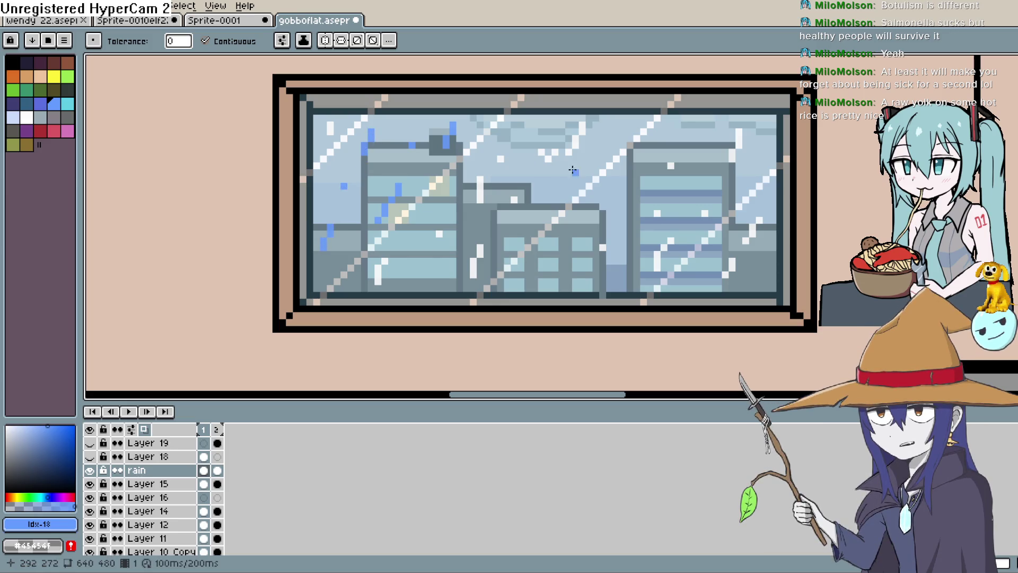
pyautogui.click(500, 158)
pyautogui.click(513, 199)
pyautogui.click(480, 181)
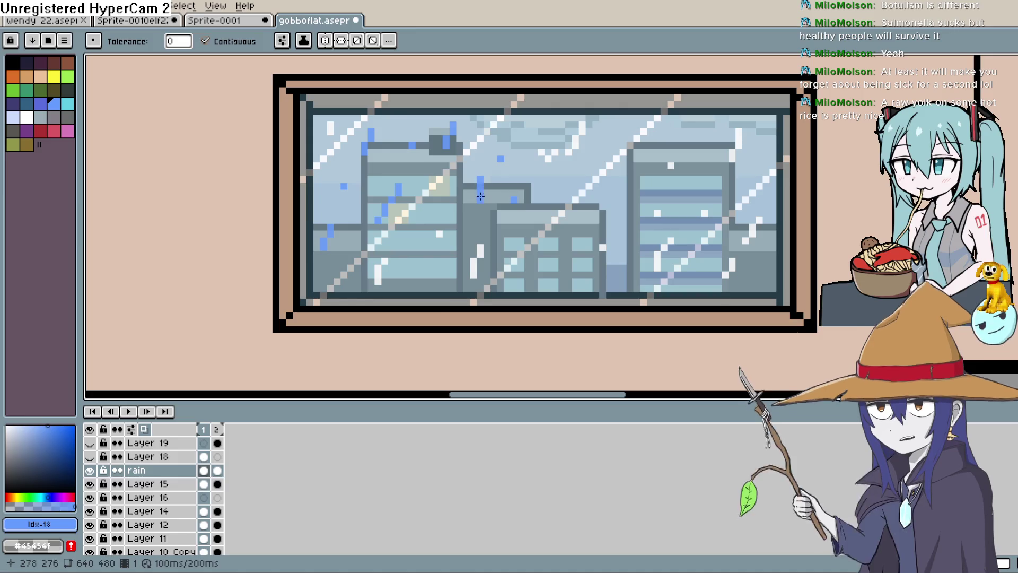
pyautogui.click(480, 248)
pyautogui.click(473, 268)
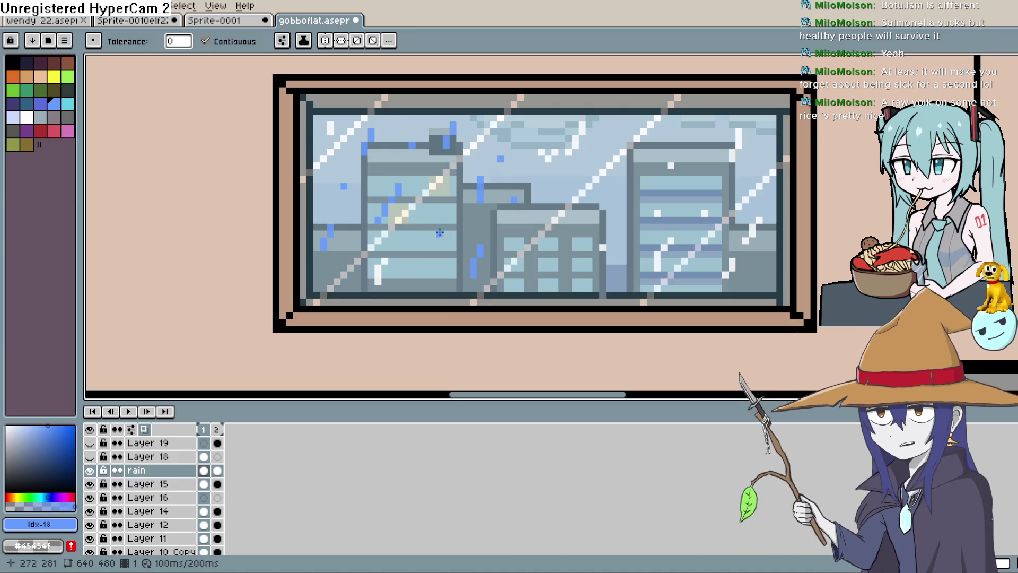
pyautogui.click(378, 270)
# Fill the remaining white rain streaks blue on the building top and right side
pyautogui.press('h')
pyautogui.moveTo(630, 191); pyautogui.dragTo(531, 193)
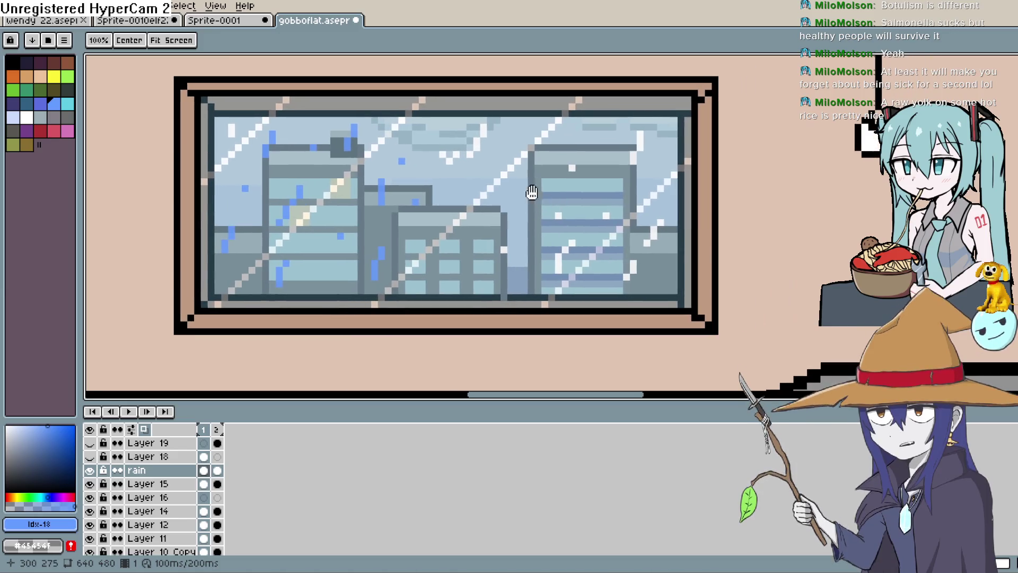
pyautogui.press('g')
pyautogui.click(483, 132)
pyautogui.click(476, 145)
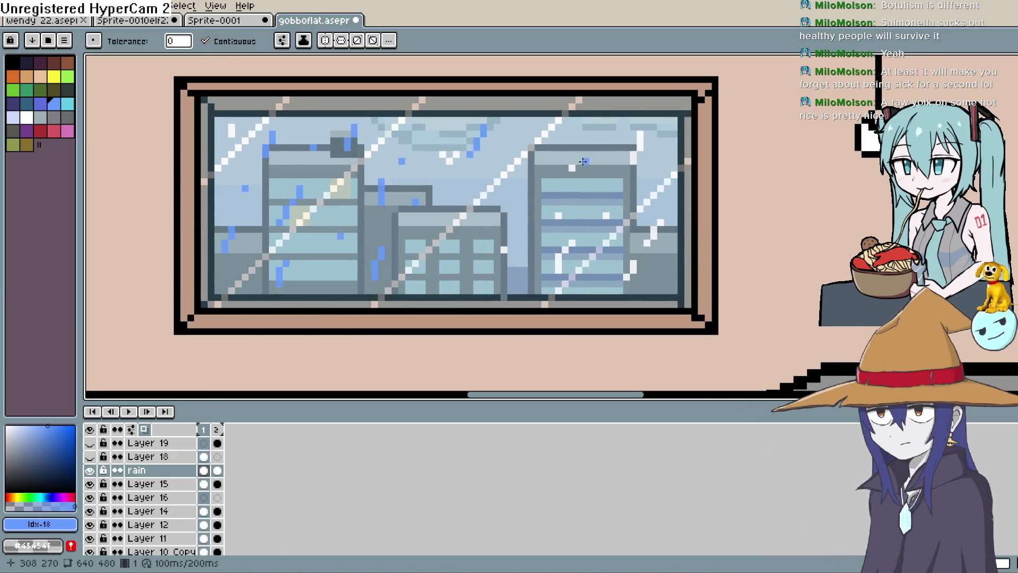
pyautogui.click(447, 155)
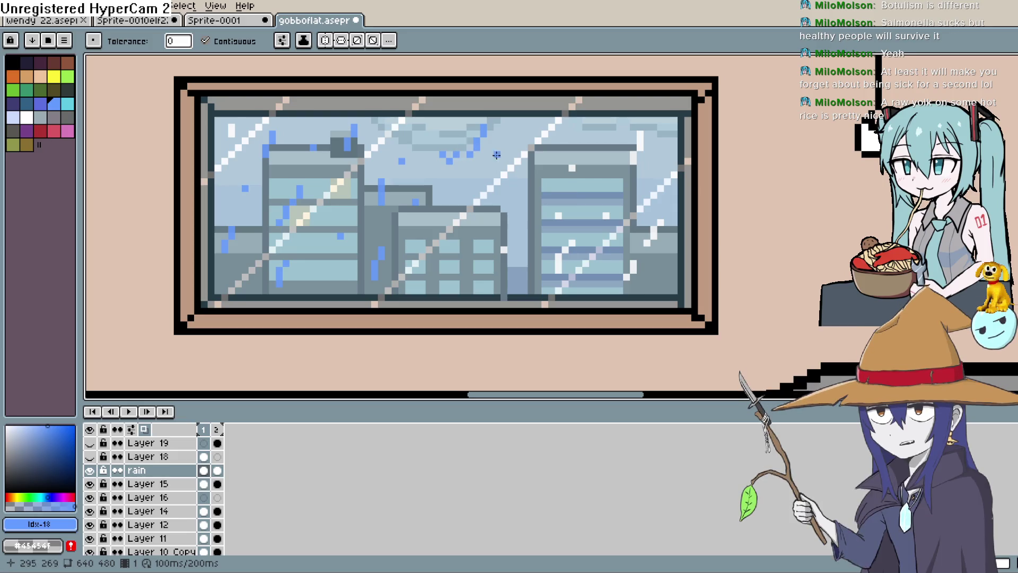
pyautogui.hscroll(-2, 665, 174)
pyautogui.click(649, 158)
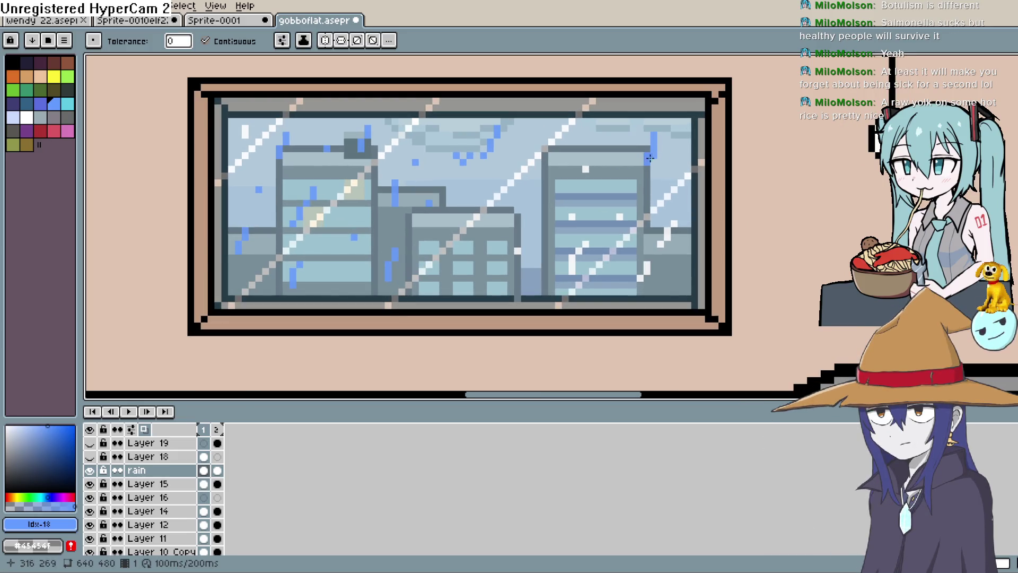
pyautogui.click(668, 232)
pyautogui.click(645, 270)
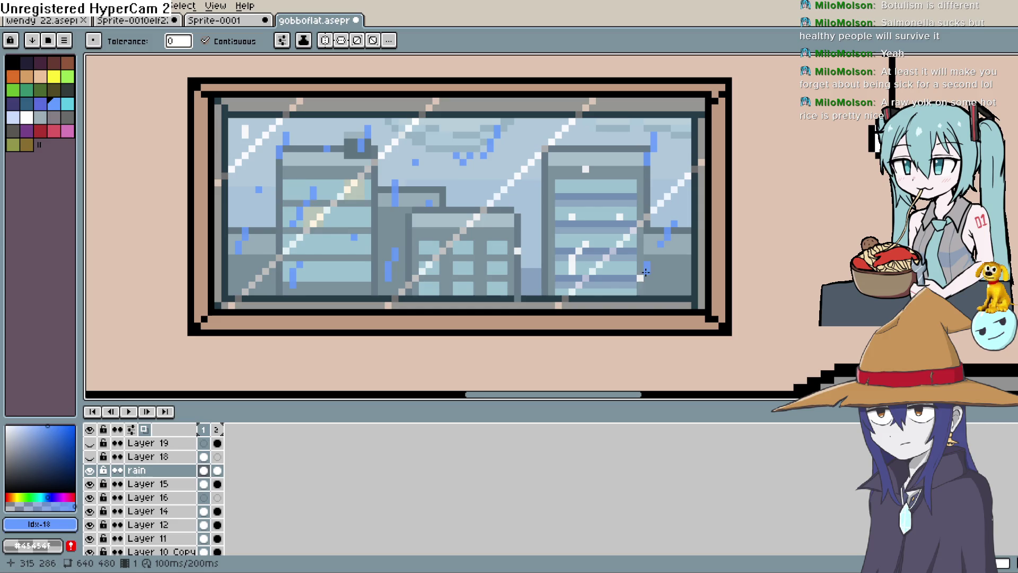
pyautogui.click(573, 258)
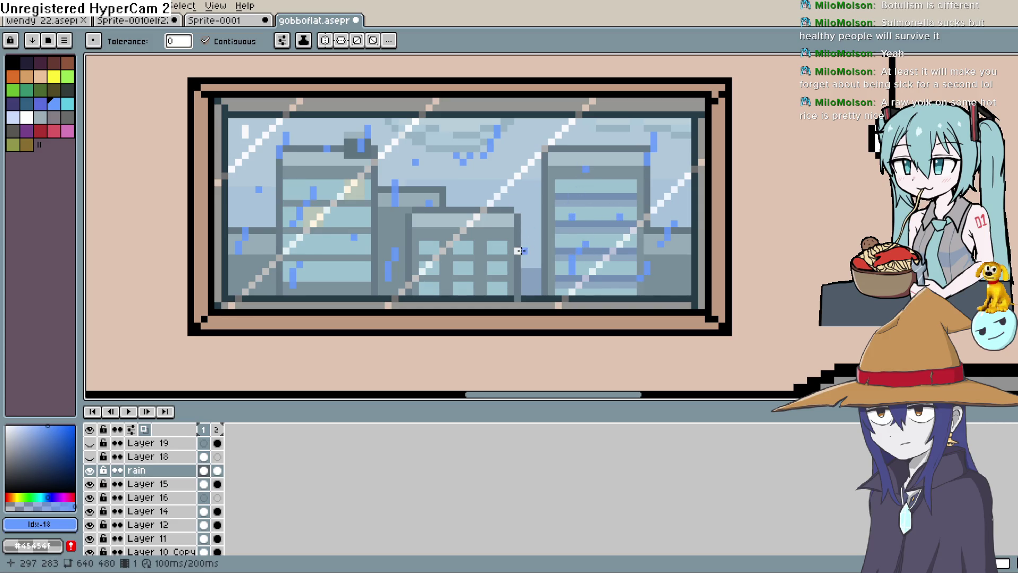
pyautogui.scroll(-4, 630, 183)
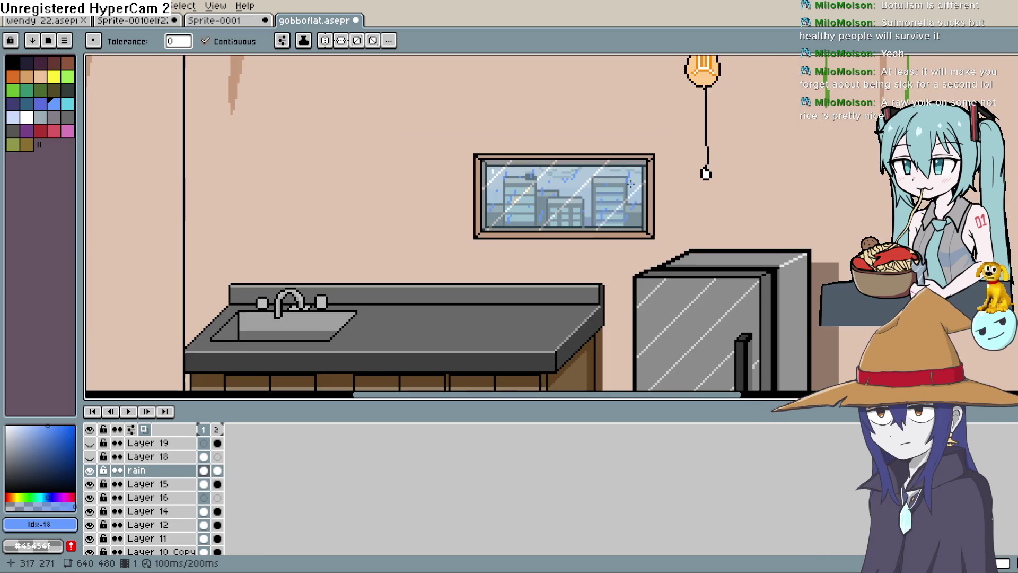
# On the rain layer's frame 2, bucket-fill the first upper-left rain pixel blue
pyautogui.click(217, 470)
pyautogui.scroll(2, 561, 255)
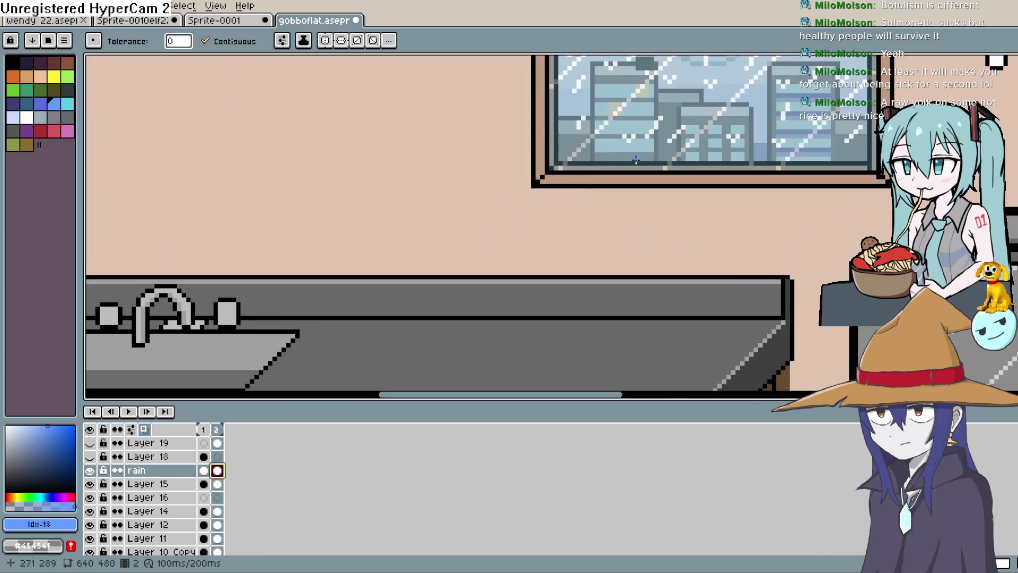
pyautogui.press('g')
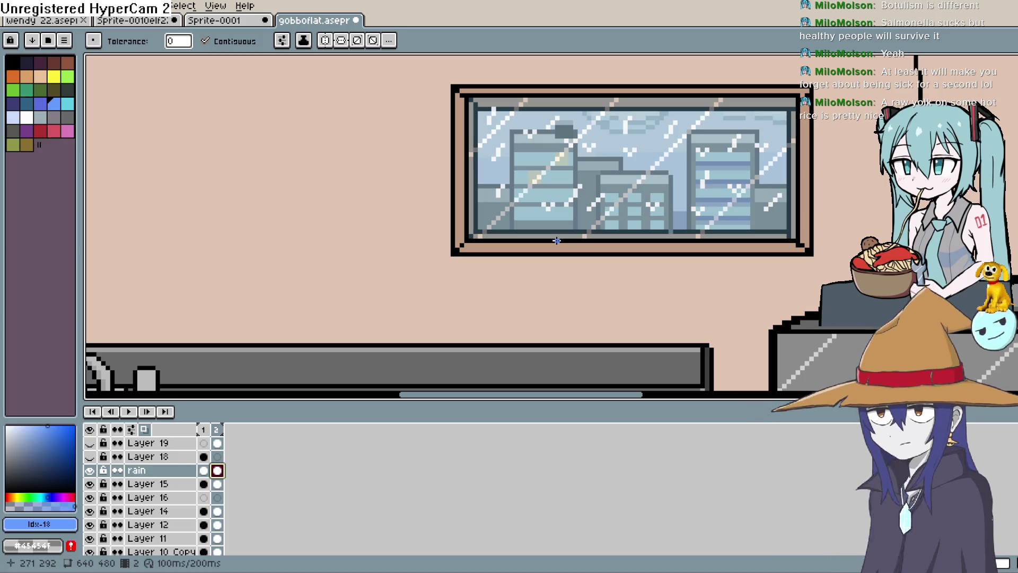
pyautogui.click(489, 120)
pyautogui.scroll(2, 510, 149)
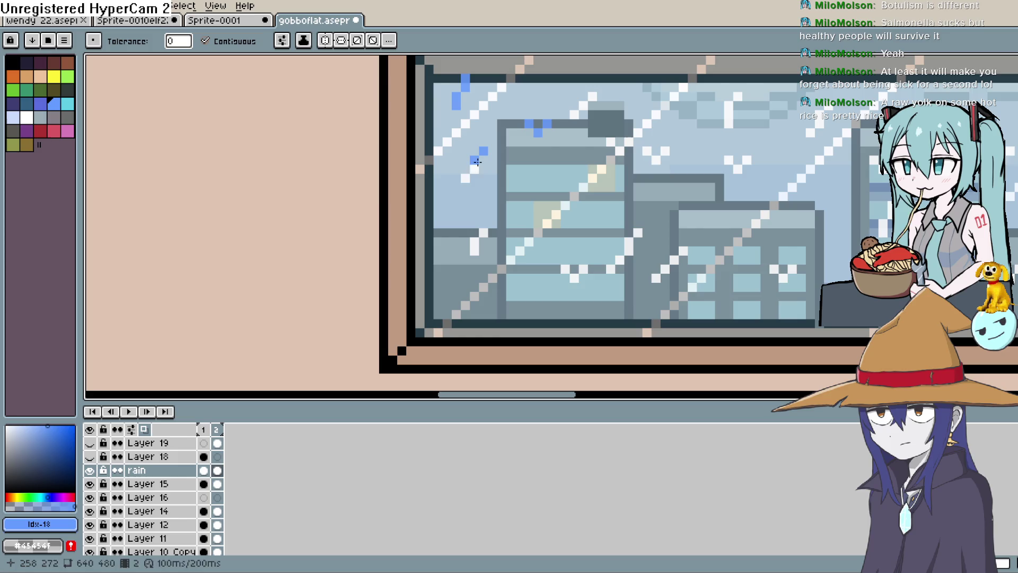
# Fill the diagonal, vertical and V-shaped rain pixels across the upper window blue
pyautogui.moveTo(473, 167); pyautogui.dragTo(412, 216)
pyautogui.click(515, 161)
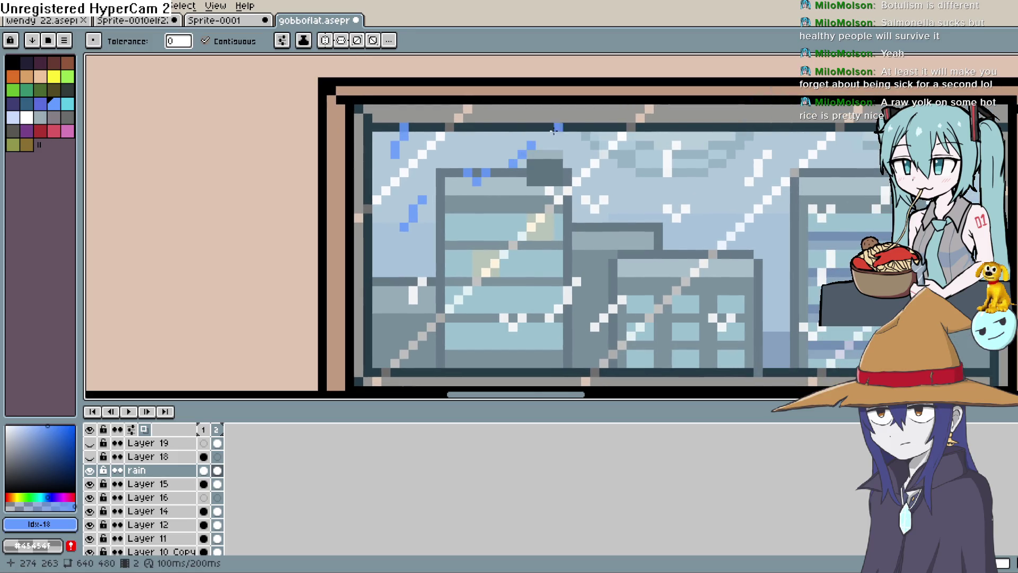
pyautogui.click(550, 191)
pyautogui.click(567, 190)
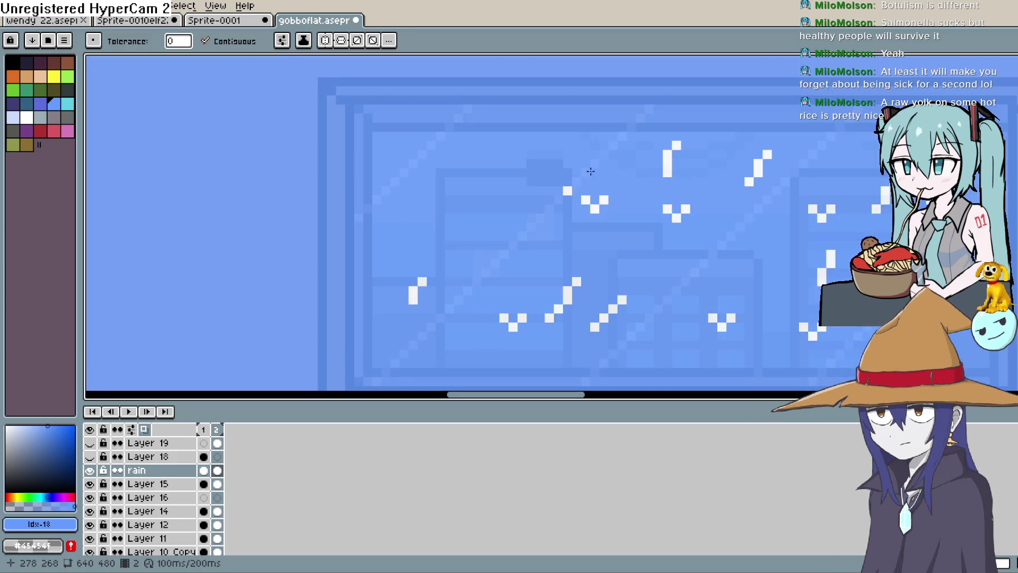
pyautogui.click(586, 200)
pyautogui.click(595, 208)
pyautogui.click(604, 200)
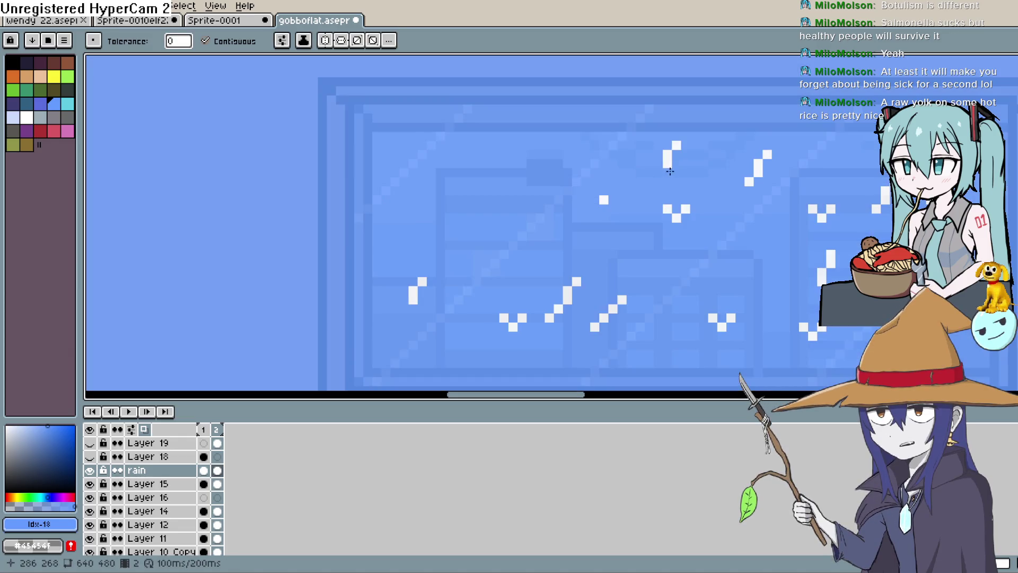
pyautogui.click(667, 169)
pyautogui.click(676, 145)
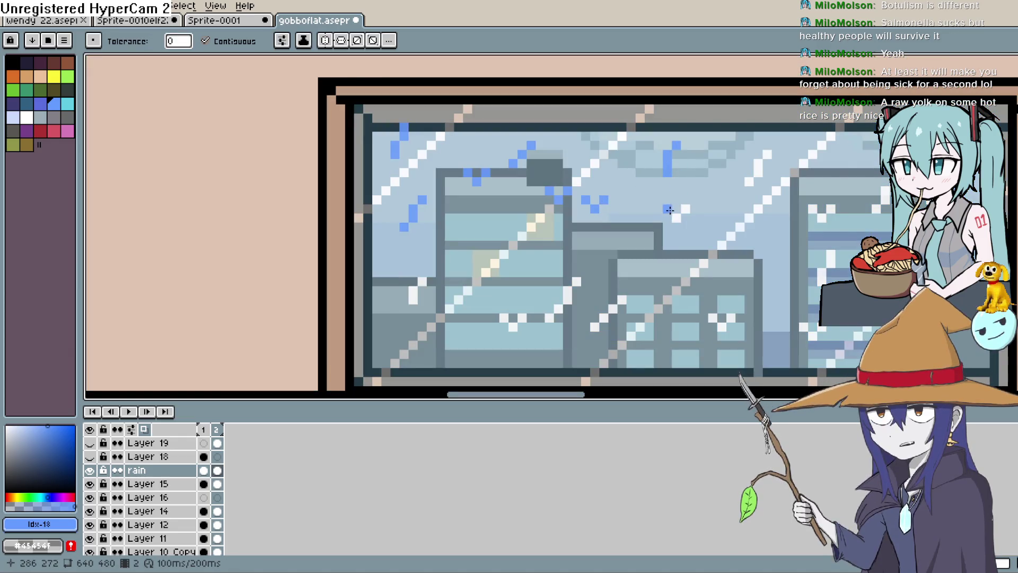
pyautogui.click(676, 216)
pyautogui.click(759, 172)
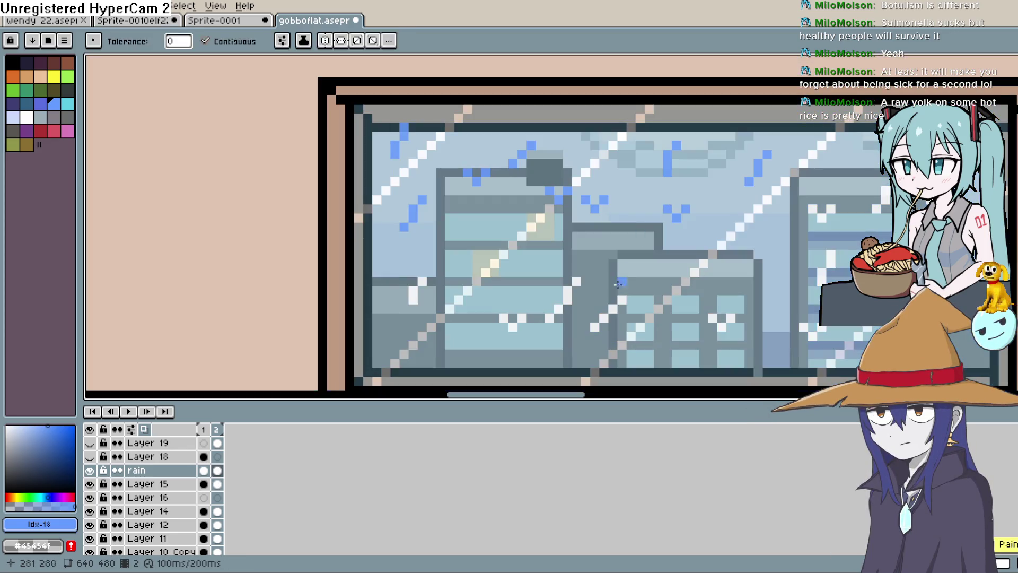
# Fill rain pixels in the lower window blue, undoing an accidental whole-canvas fill
pyautogui.moveTo(618, 280); pyautogui.dragTo(636, 176)
pyautogui.click(641, 187)
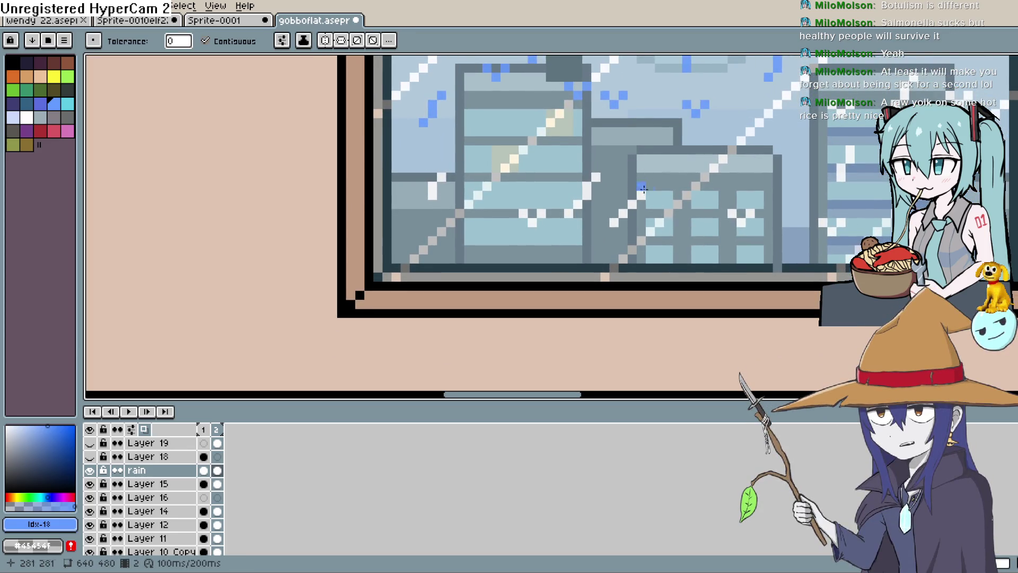
pyautogui.click(632, 203)
pyautogui.click(623, 213)
pyautogui.click(614, 222)
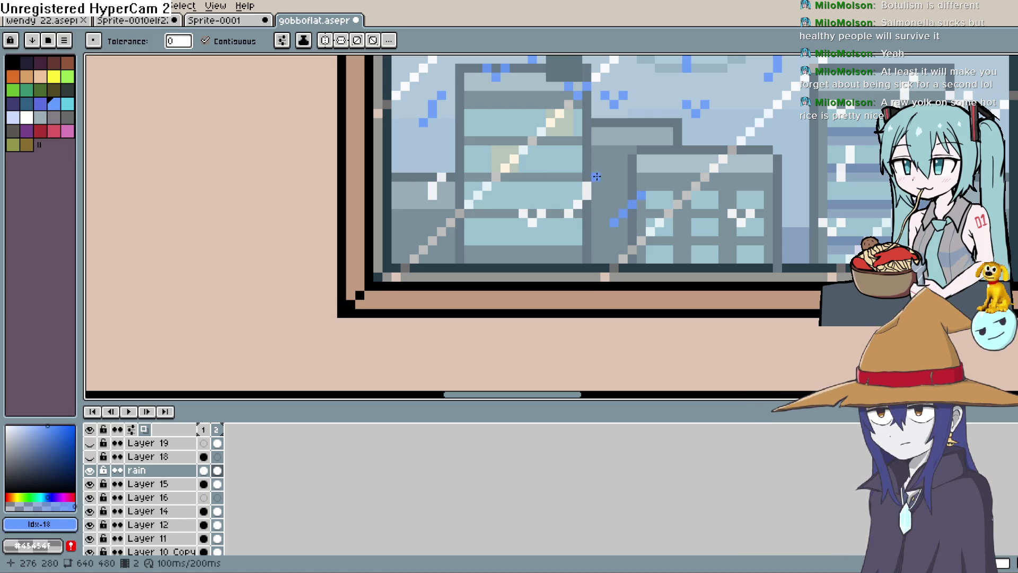
pyautogui.click(596, 177)
pyautogui.hotkey('ctrl', 'z')
# Fill more nearby rain pixels blue, undoing a second accidental canvas fill
pyautogui.click(583, 202)
pyautogui.click(568, 213)
pyautogui.click(541, 213)
pyautogui.click(532, 223)
pyautogui.click(532, 209)
pyautogui.hotkey('ctrl', 'z')
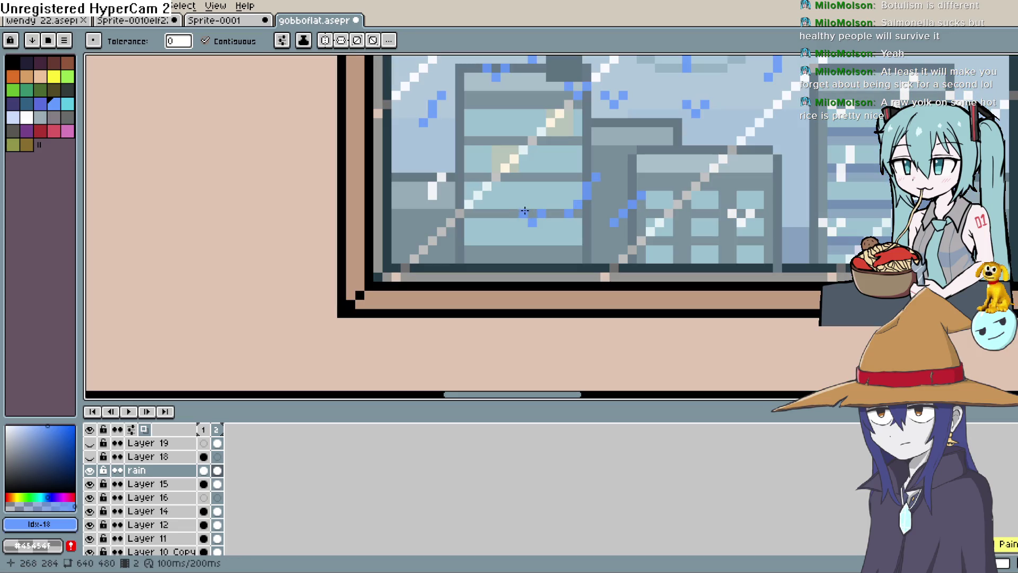
pyautogui.click(442, 176)
# Fill additional rain pixels blue in the middle of the window
pyautogui.moveTo(491, 189); pyautogui.dragTo(362, 158)
pyautogui.click(607, 183)
pyautogui.click(620, 182)
pyautogui.moveTo(715, 135)
pyautogui.mouseDown()
pyautogui.moveTo(613, 194)
pyautogui.moveTo(571, 247)
pyautogui.moveTo(563, 309)
pyautogui.mouseUp()
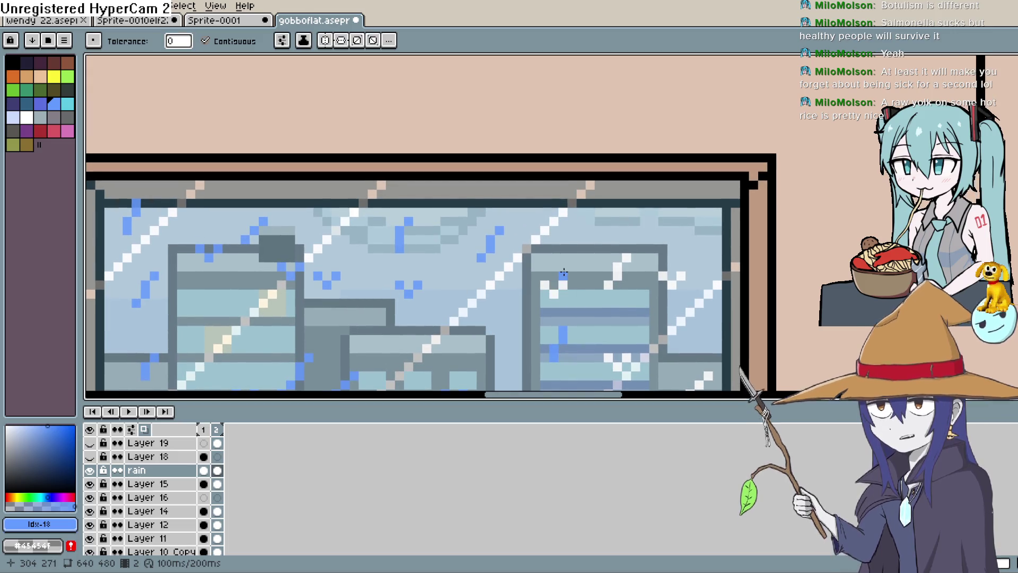
pyautogui.click(563, 286)
pyautogui.click(614, 277)
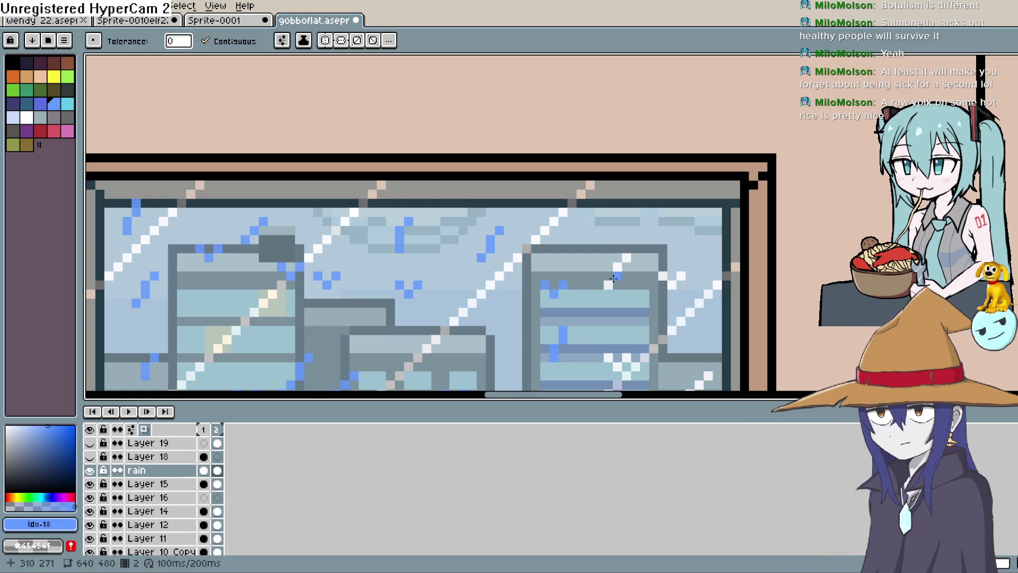
pyautogui.click(624, 258)
# Fill the right-hand rain streak and far-right pixels blue
pyautogui.moveTo(674, 282); pyautogui.dragTo(663, 214)
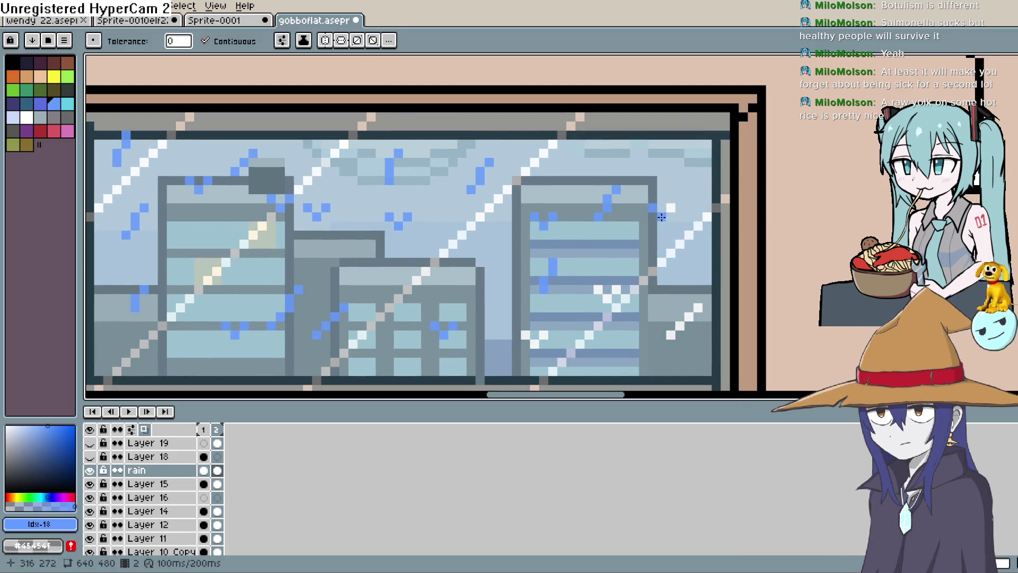
pyautogui.moveTo(606, 303); pyautogui.dragTo(677, 192)
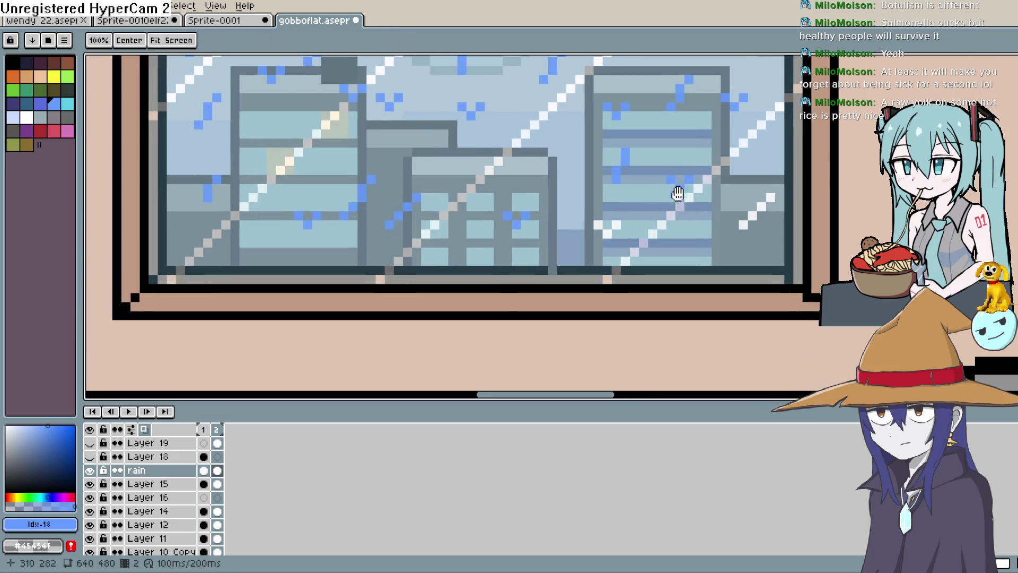
pyautogui.click(614, 225)
pyautogui.click(606, 234)
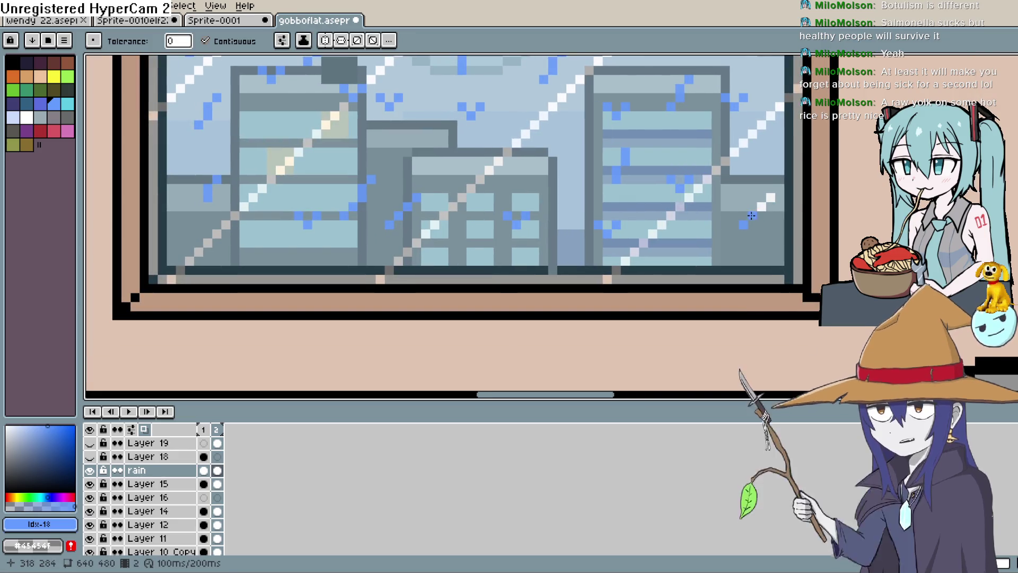
pyautogui.click(770, 198)
pyautogui.click(762, 206)
pyautogui.click(753, 215)
pyautogui.click(744, 242)
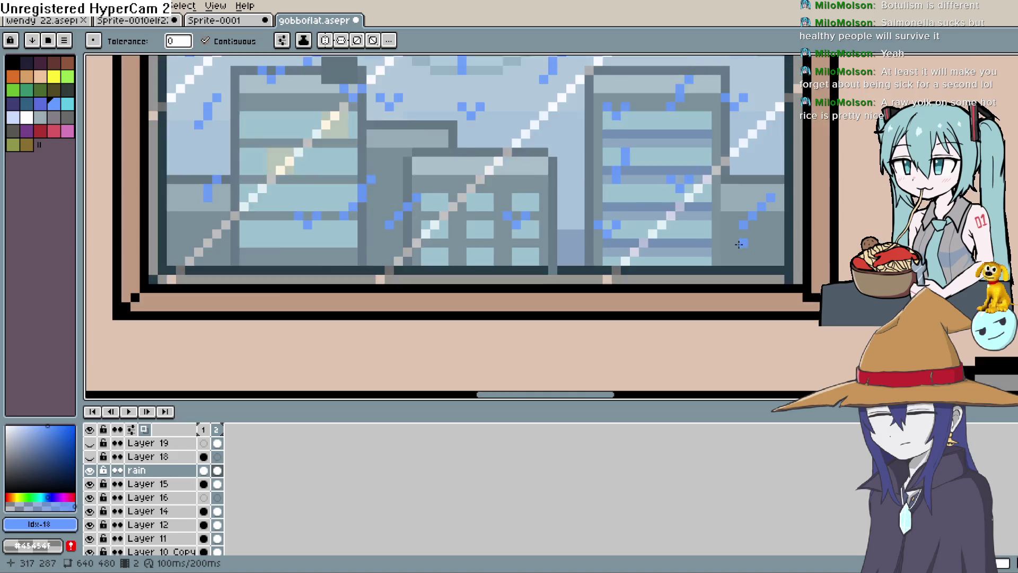
# Set the rain layer's opacity to about 64%
pyautogui.scroll(-3, 738, 244)
pyautogui.click(162, 472)
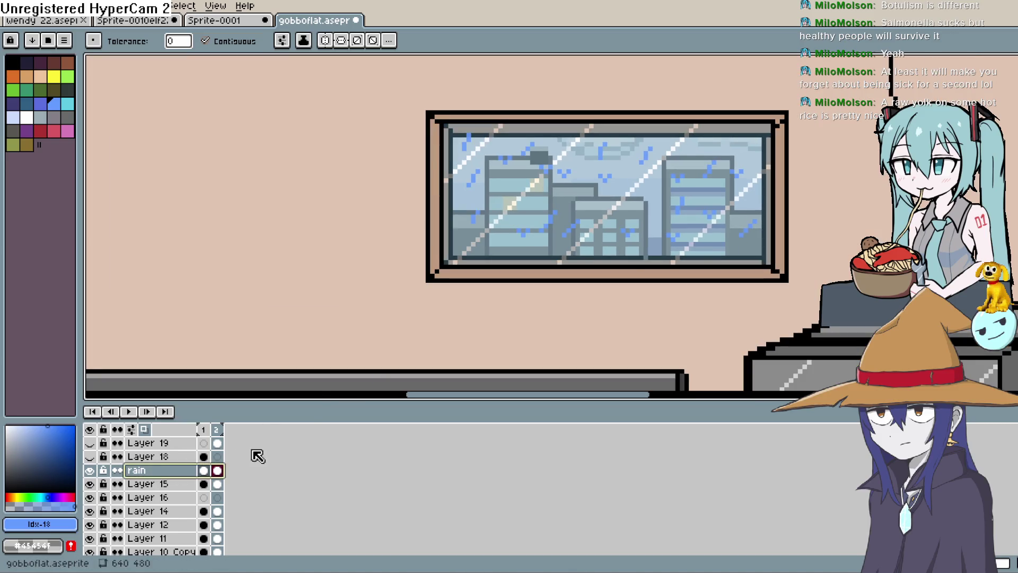
pyautogui.doubleClick(182, 471)
pyautogui.click(780, 235)
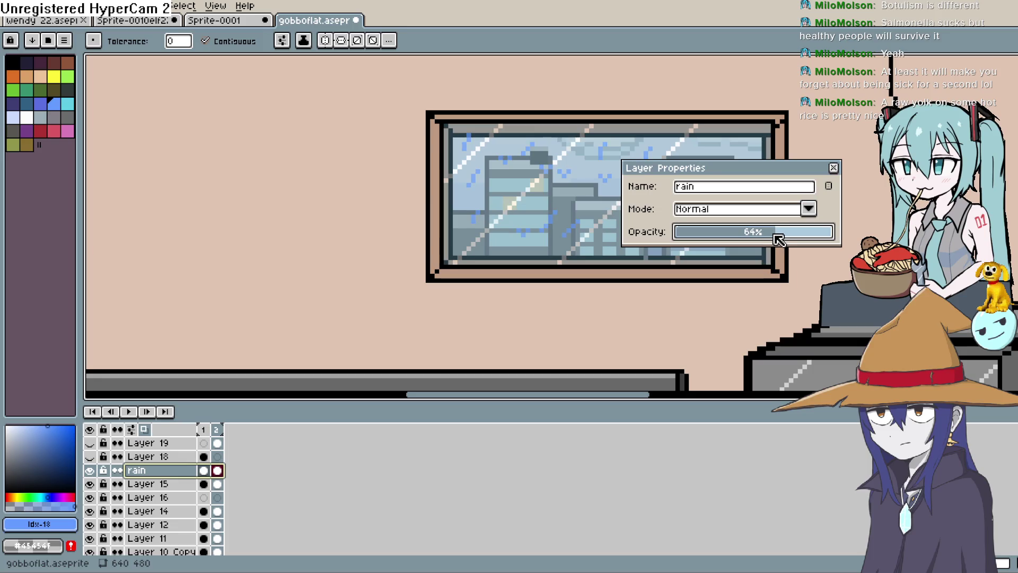
pyautogui.click(833, 168)
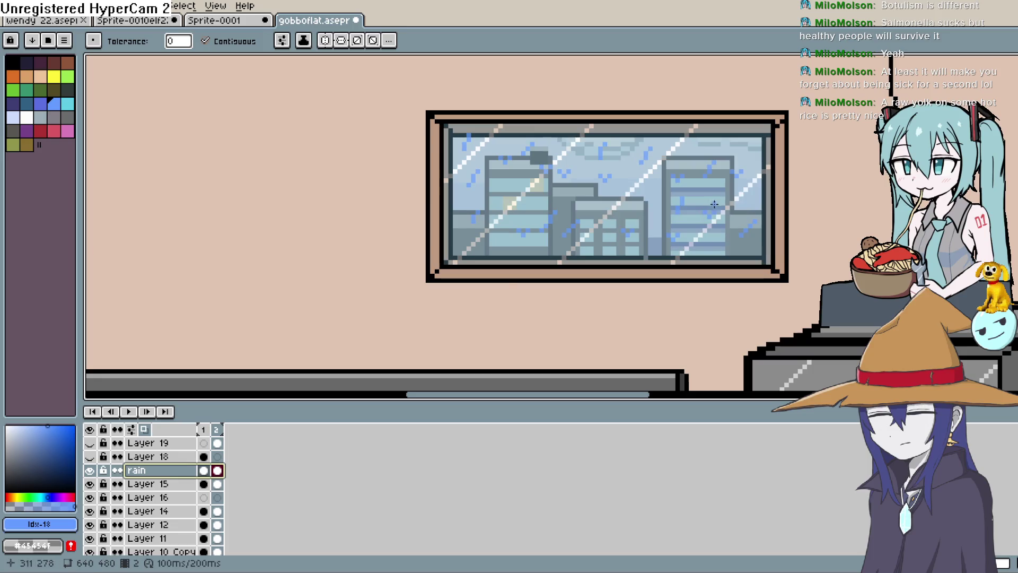
# Preview the rain animation, then stop it with the window centred close up
pyautogui.click(129, 412)
pyautogui.press('-')
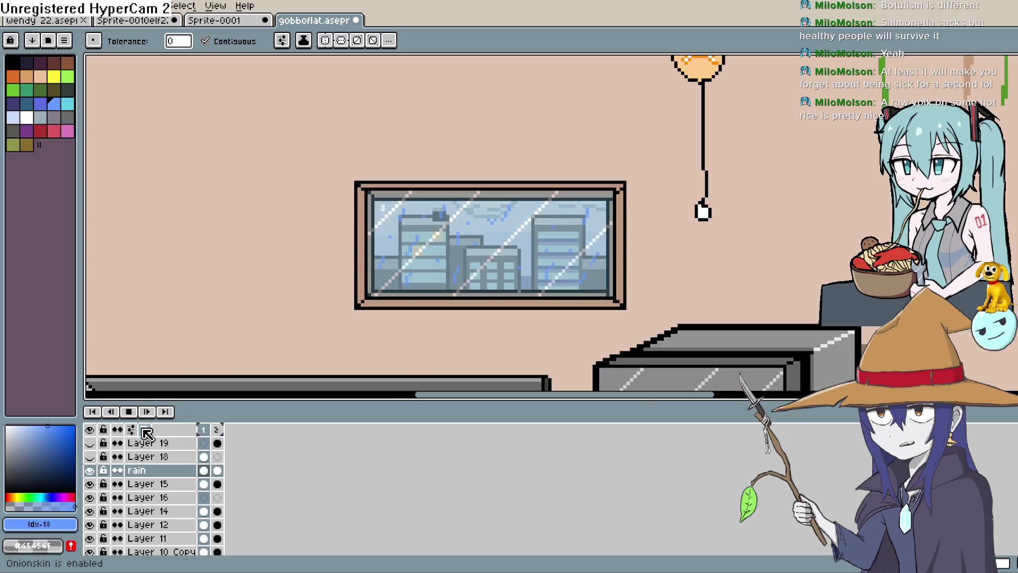
pyautogui.press('+')
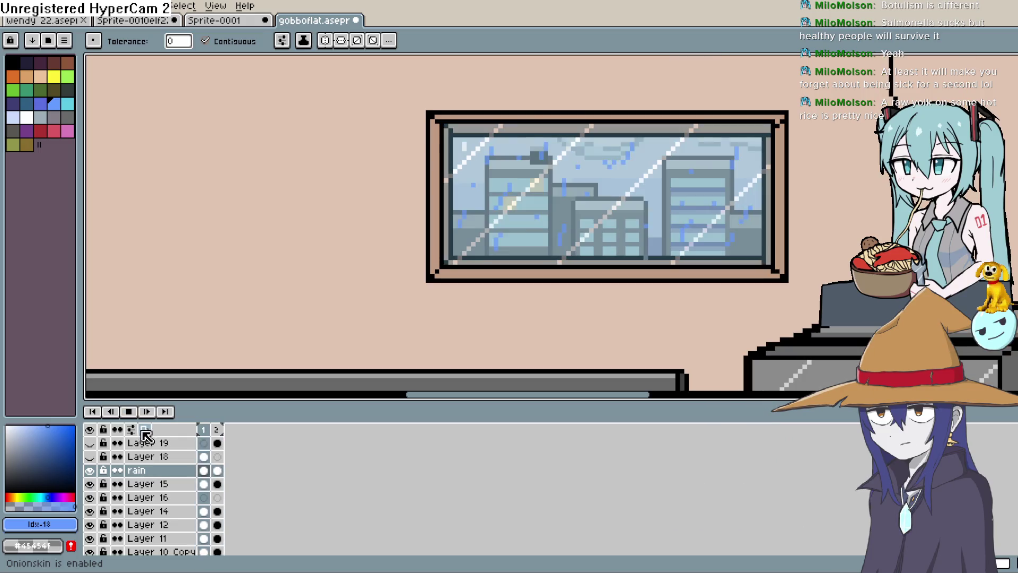
pyautogui.moveTo(761, 198)
pyautogui.mouseDown()
pyautogui.moveTo(735, 185)
pyautogui.moveTo(666, 202)
pyautogui.moveTo(672, 212)
pyautogui.mouseUp()
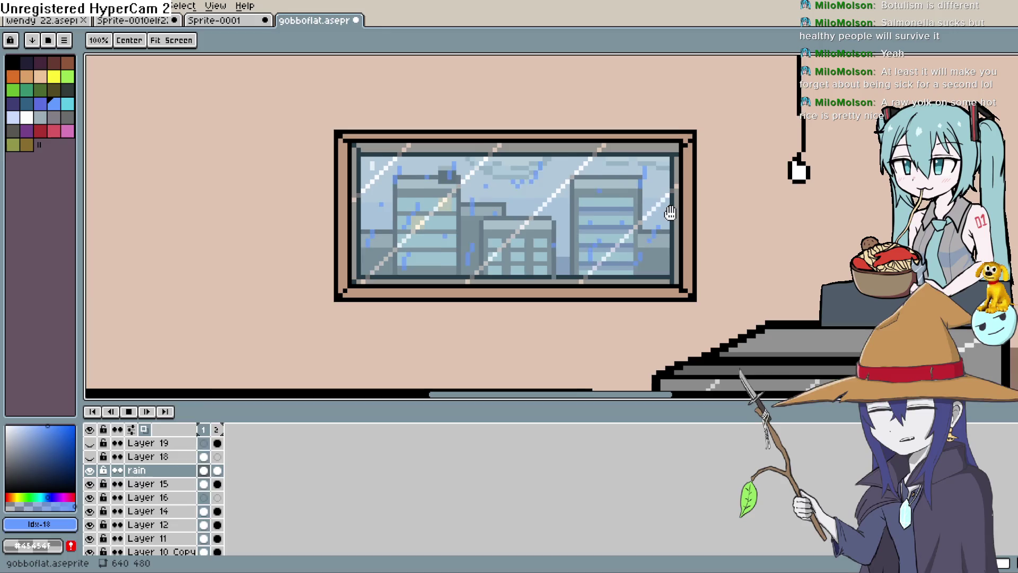
pyautogui.click(130, 414)
pyautogui.scroll(1, 217, 360)
pyautogui.moveTo(218, 360); pyautogui.dragTo(156, 411)
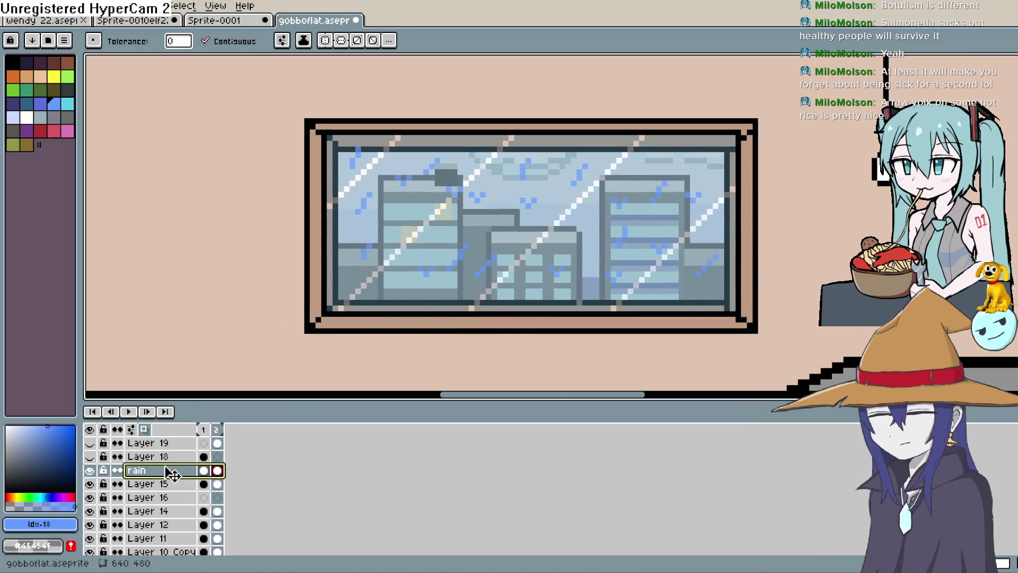
# Raise the rain layer's opacity further
pyautogui.doubleClick(170, 470)
pyautogui.moveTo(780, 242); pyautogui.dragTo(848, 234)
pyautogui.click(833, 168)
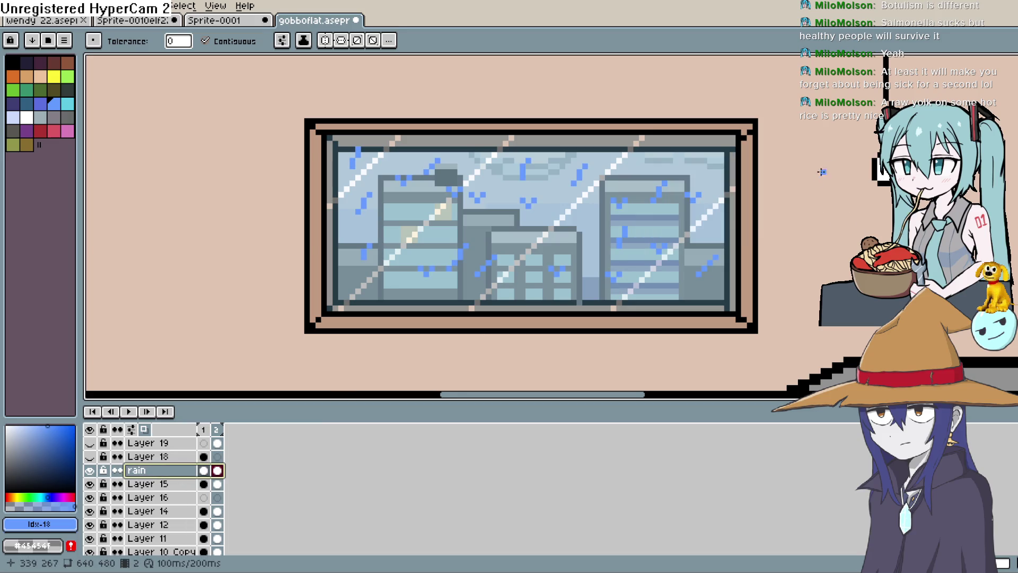
pyautogui.scroll(1, 669, 280)
pyautogui.scroll(1, 669, 279)
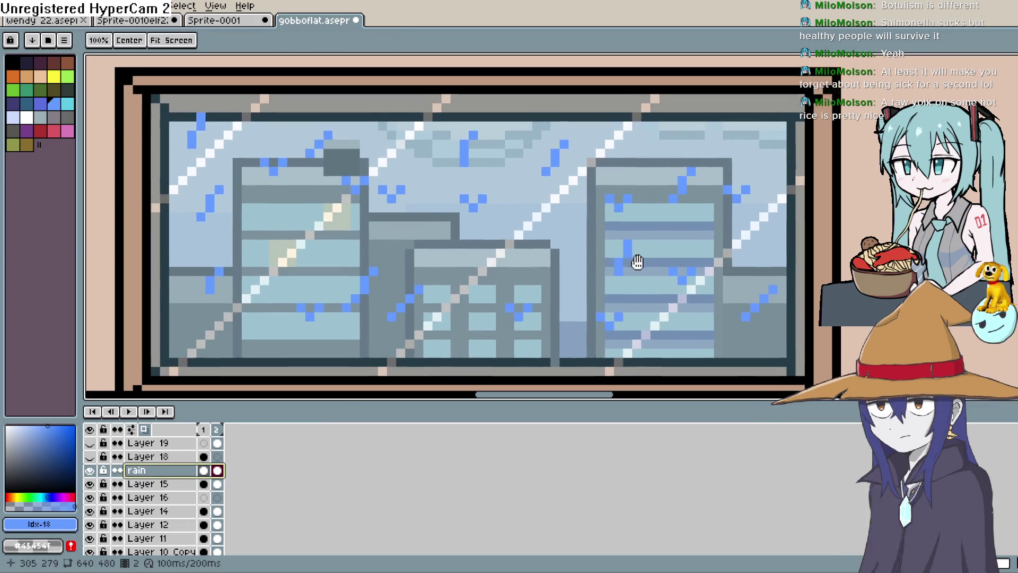
# Pick a darker blue and bucket-fill two raindrops with it
pyautogui.click(56, 443)
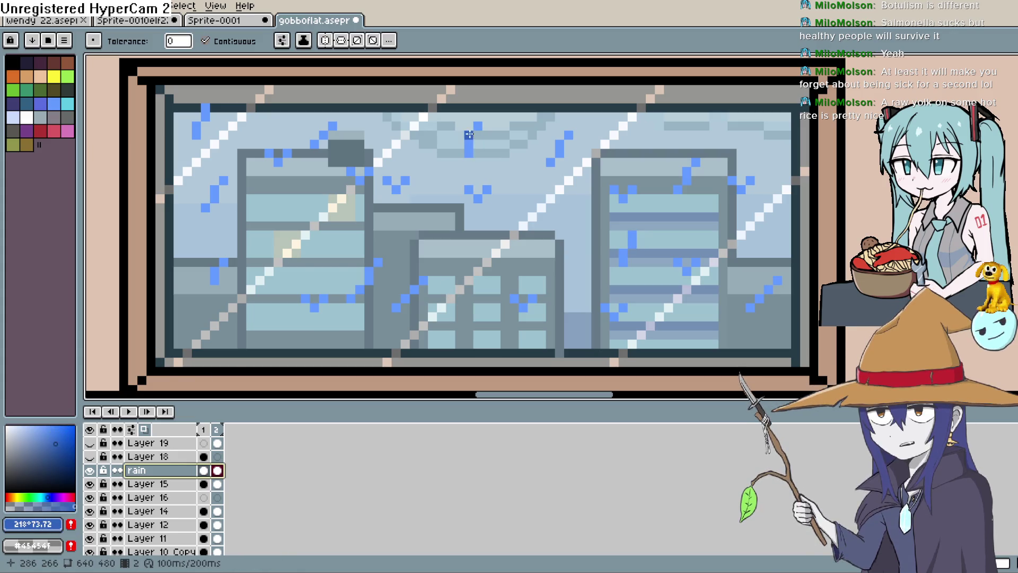
pyautogui.moveTo(469, 134); pyautogui.dragTo(468, 154)
pyautogui.click(559, 150)
pyautogui.click(560, 150)
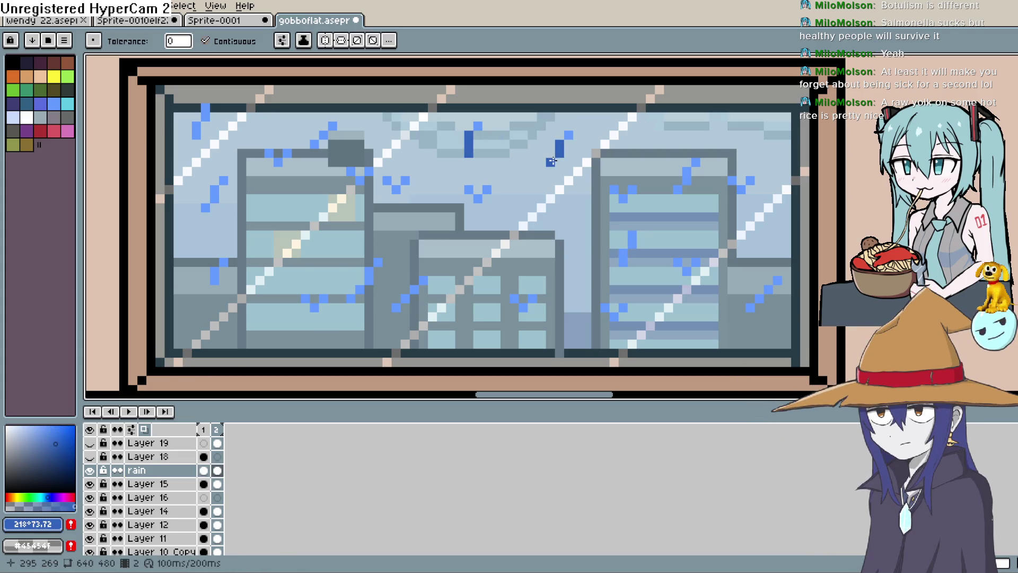
pyautogui.click(551, 161)
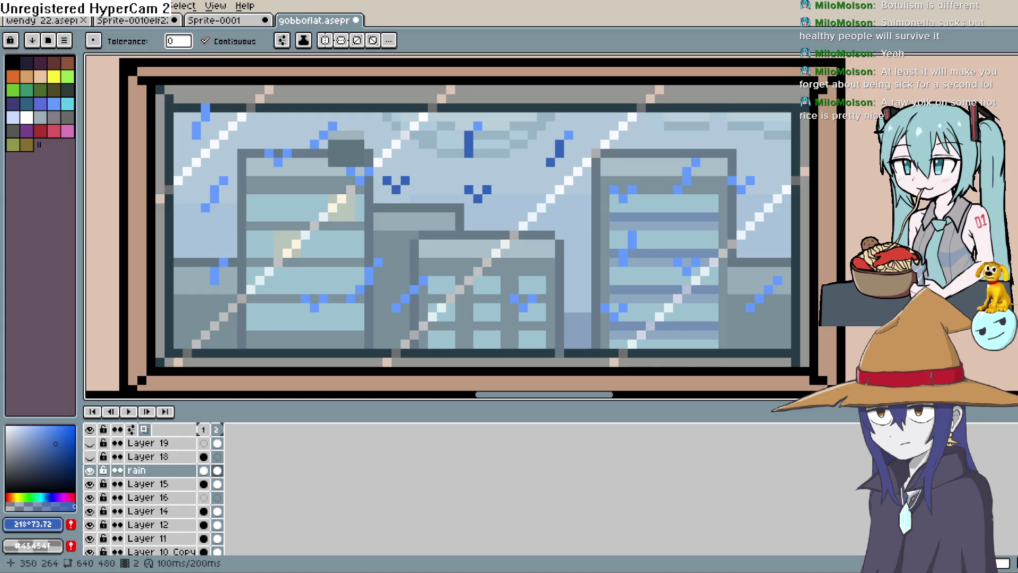
# Repaint rain pixels with the pencil and draw a darker diagonal streak
pyautogui.press('b')
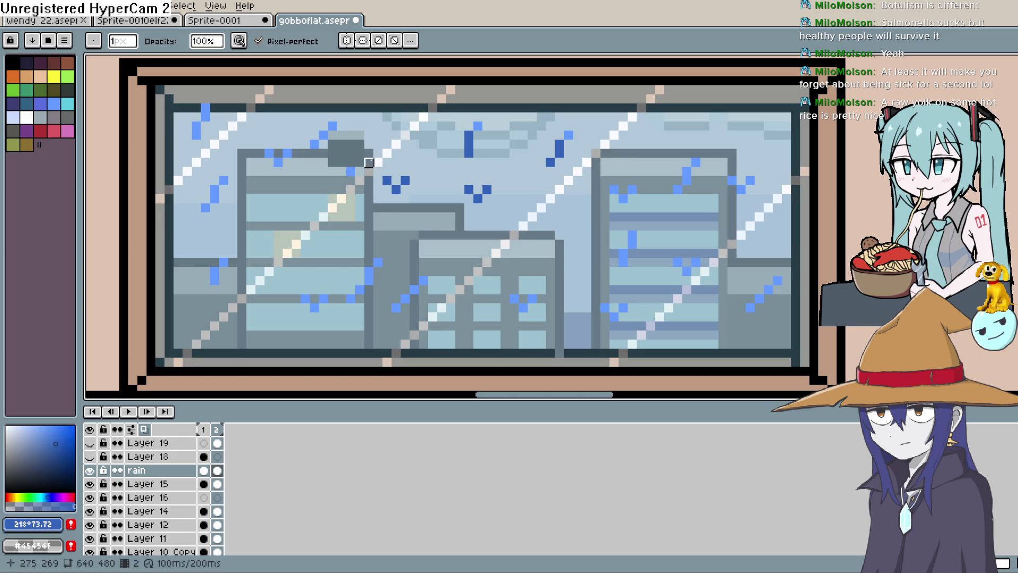
pyautogui.click(278, 162)
pyautogui.click(223, 262)
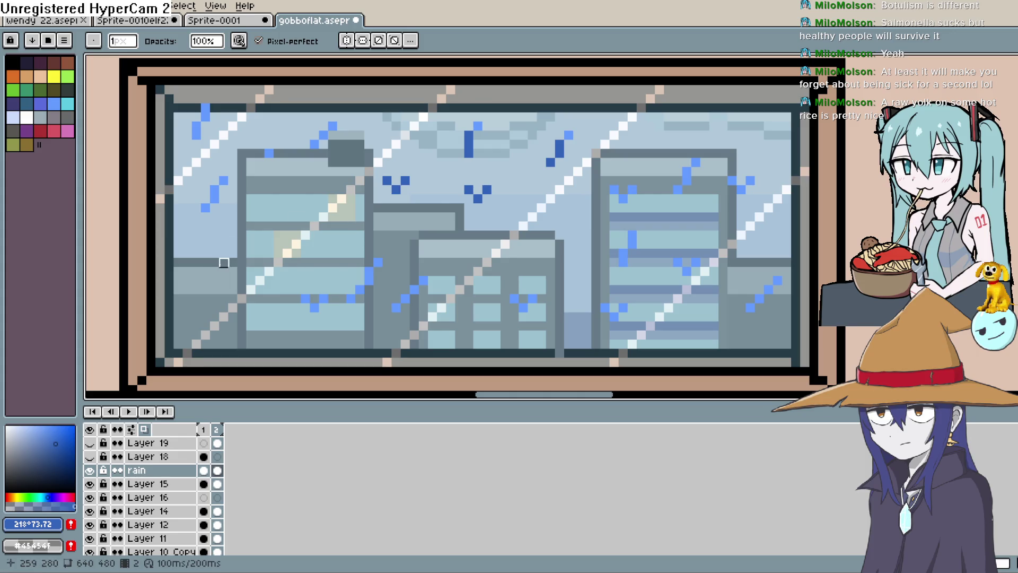
pyautogui.moveTo(323, 299); pyautogui.dragTo(306, 308)
pyautogui.press('b')
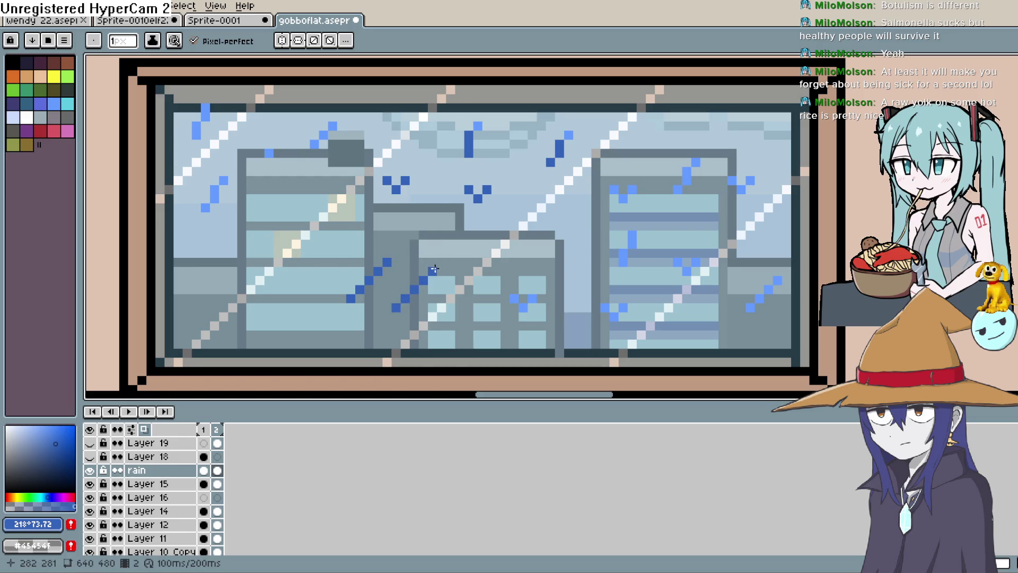
# Marquee-select a darker rain streak, move it within the window, and add a raindrop pixel
pyautogui.press('i')
pyautogui.press('m')
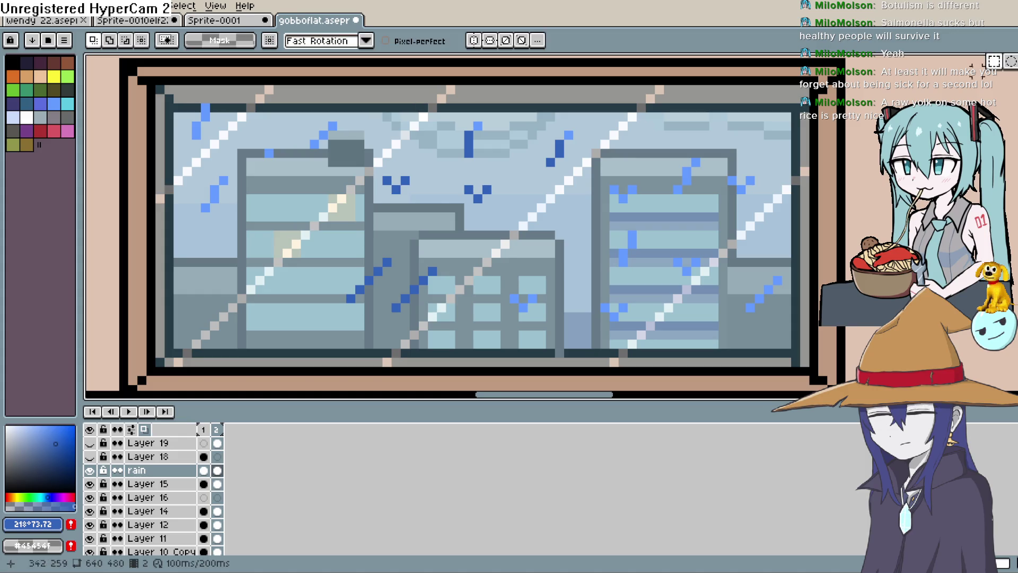
pyautogui.moveTo(298, 333); pyautogui.dragTo(413, 227)
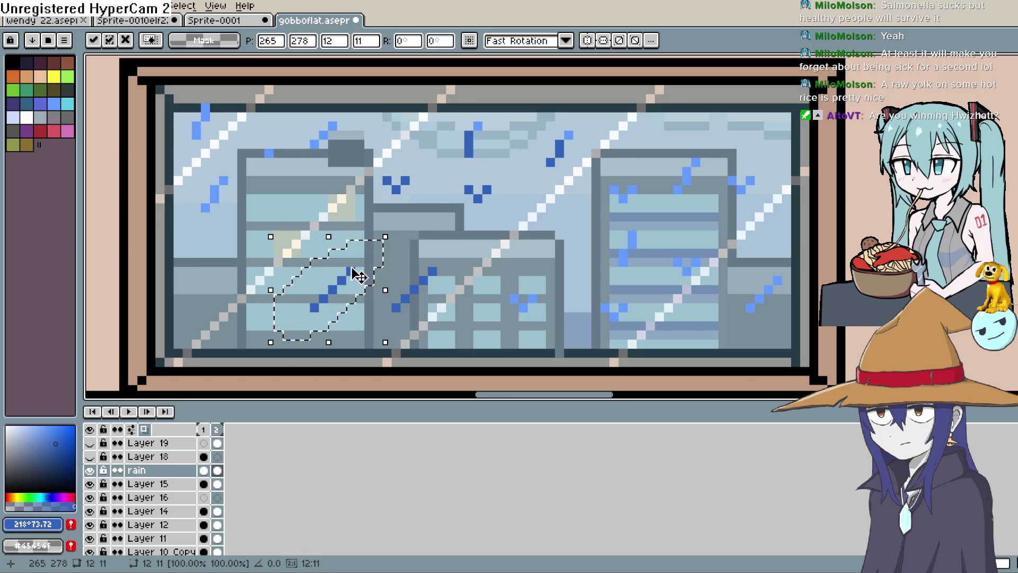
pyautogui.hotkey('ctrl', 'd')
pyautogui.press('b')
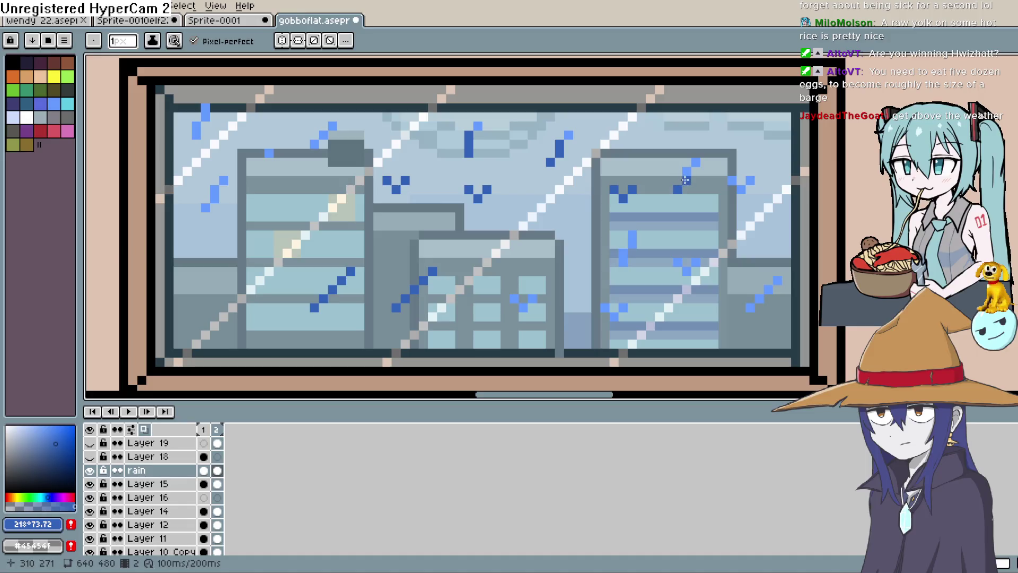
pyautogui.click(695, 161)
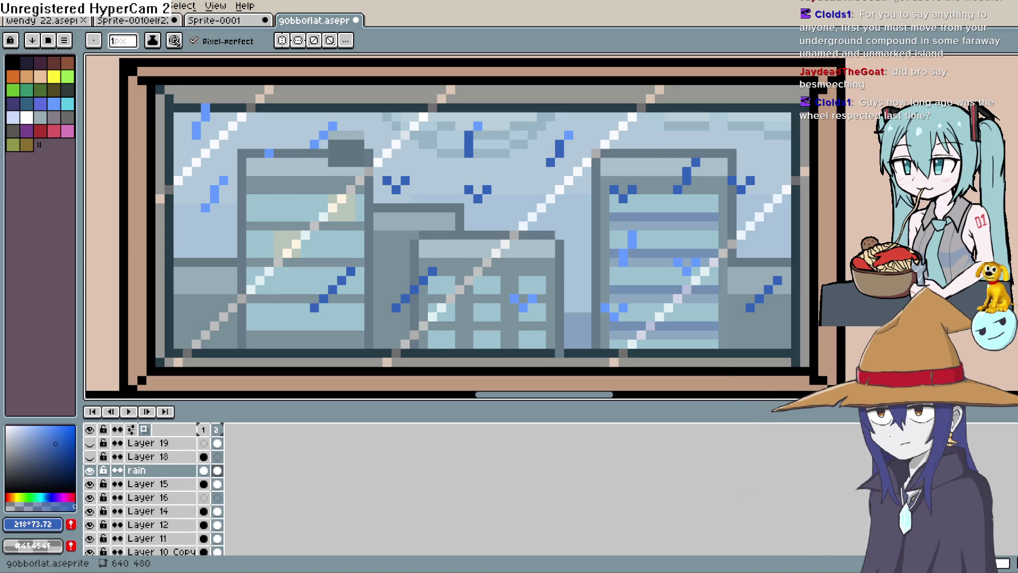
# Switch from Aseprite to the Wheel of Names browser window
pyautogui.hotkey('alt', 'Tab')
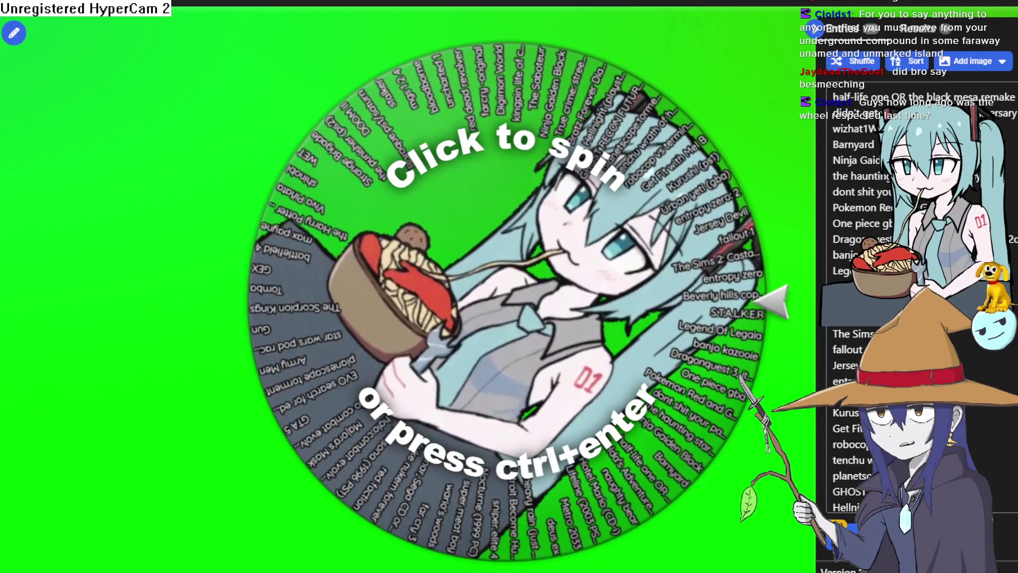
# Spin the wheel, which lands on battlefield 4, and highlight the winning name
pyautogui.click(504, 311)
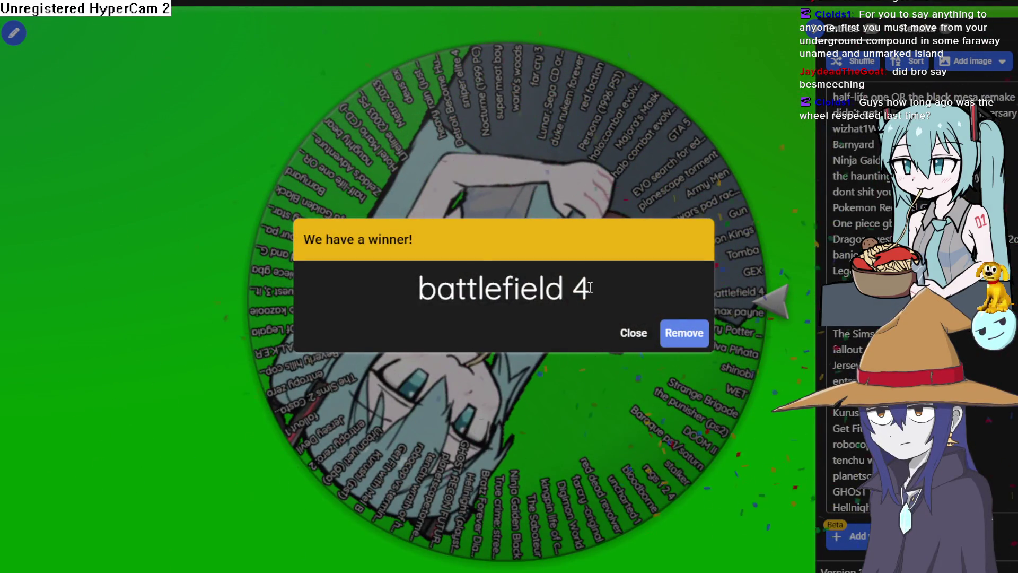
pyautogui.moveTo(589, 286); pyautogui.dragTo(404, 287)
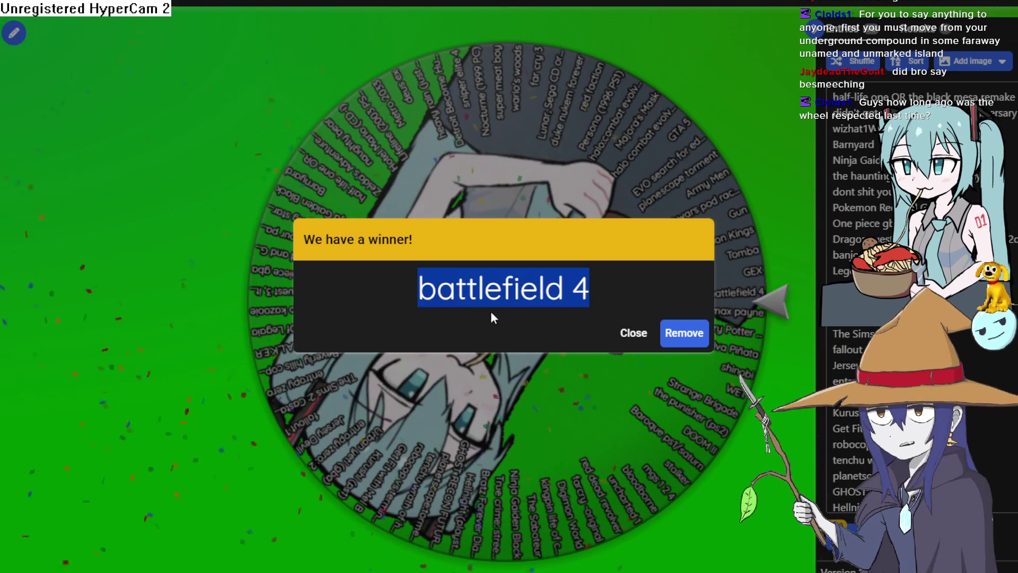
pyautogui.click(549, 295)
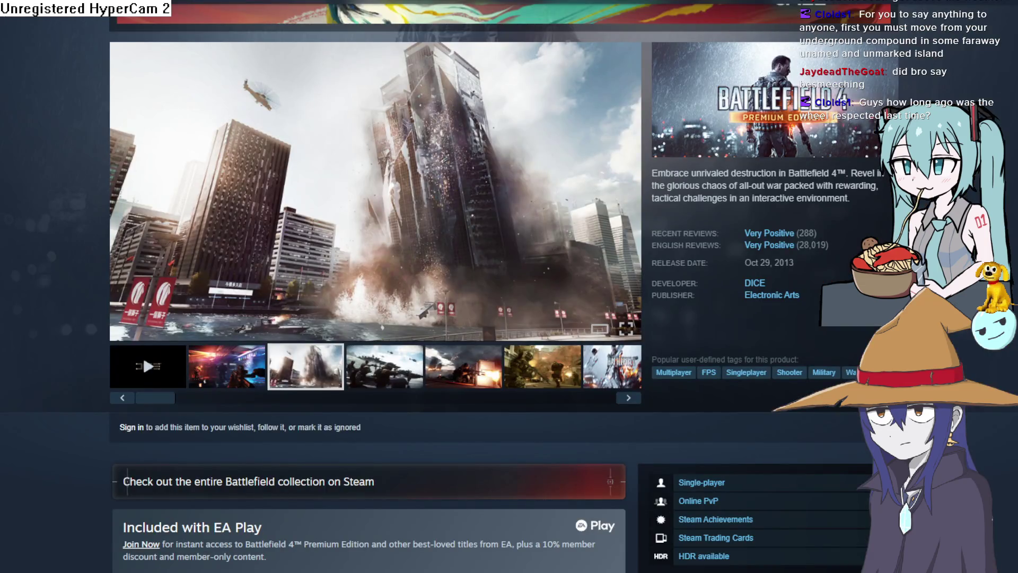
# Step through Battlefield 4's screenshots in the full-view viewer, then close it
pyautogui.click(488, 390)
pyautogui.click(517, 302)
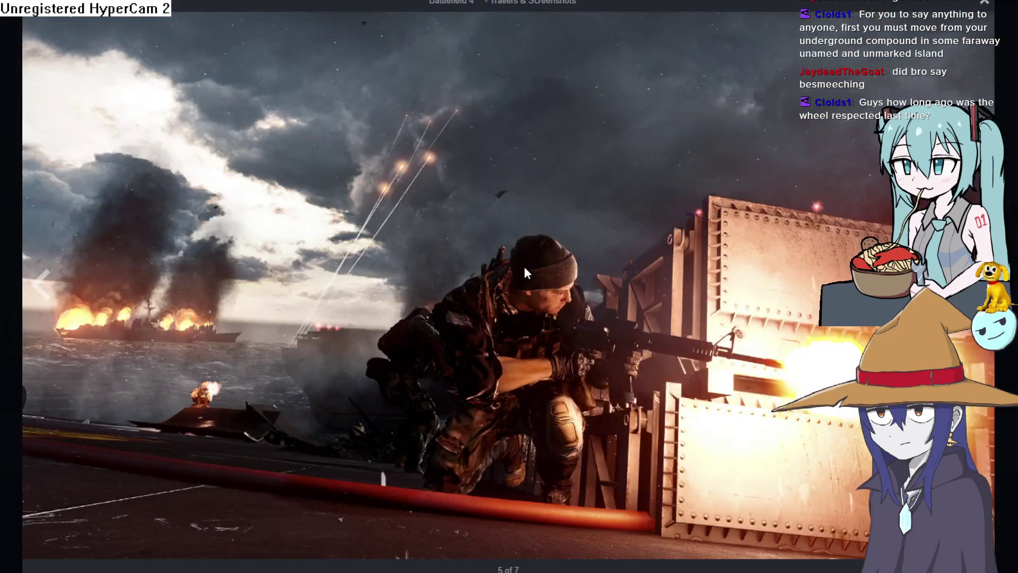
pyautogui.press('Right')
pyautogui.press('Right')
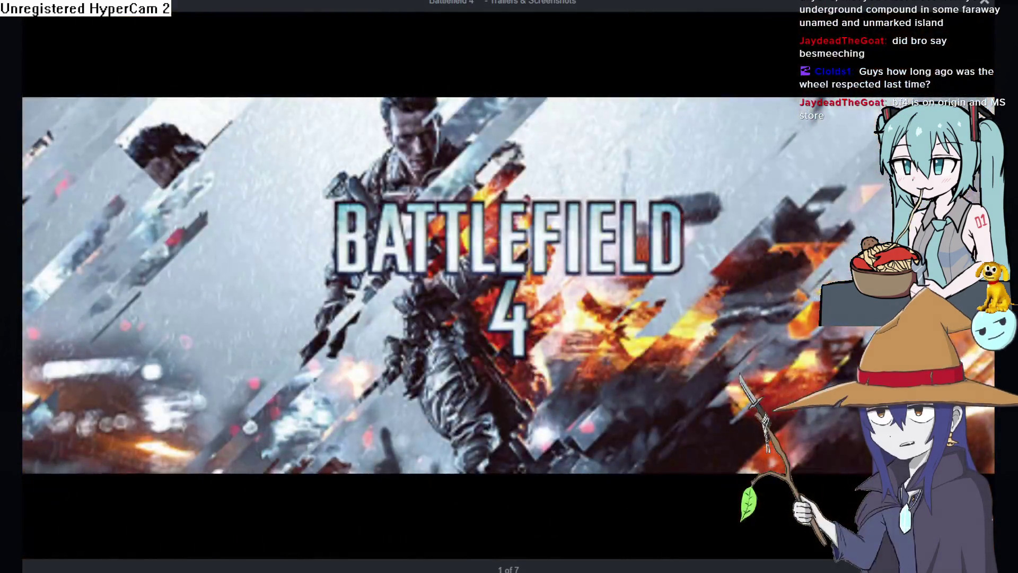
pyautogui.press('Right')
pyautogui.press('Escape')
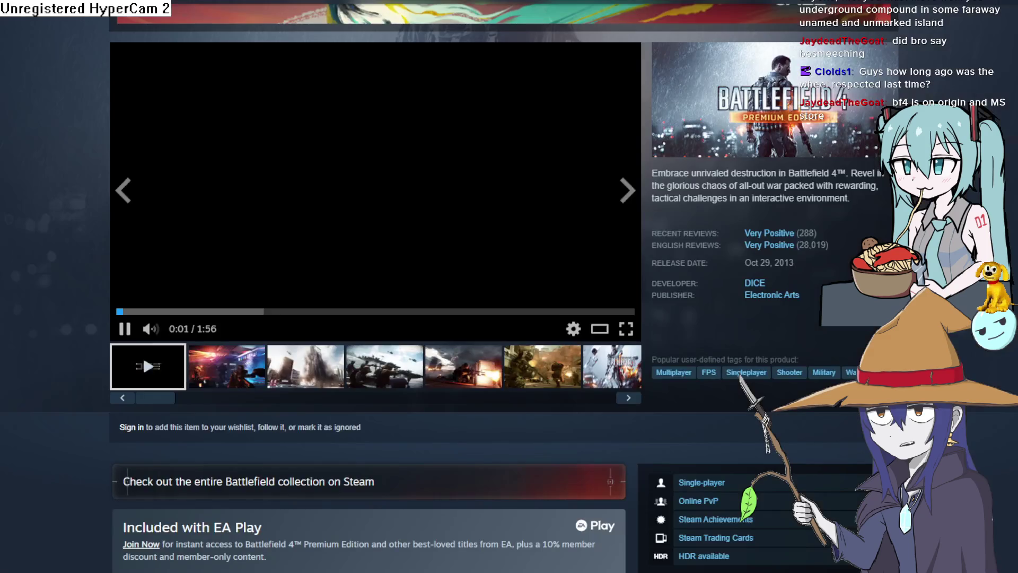
# Set the EA Play subscription to the $19.99 intro offer plan
pyautogui.scroll(-5, 783, 240)
pyautogui.scroll(5, 771, 232)
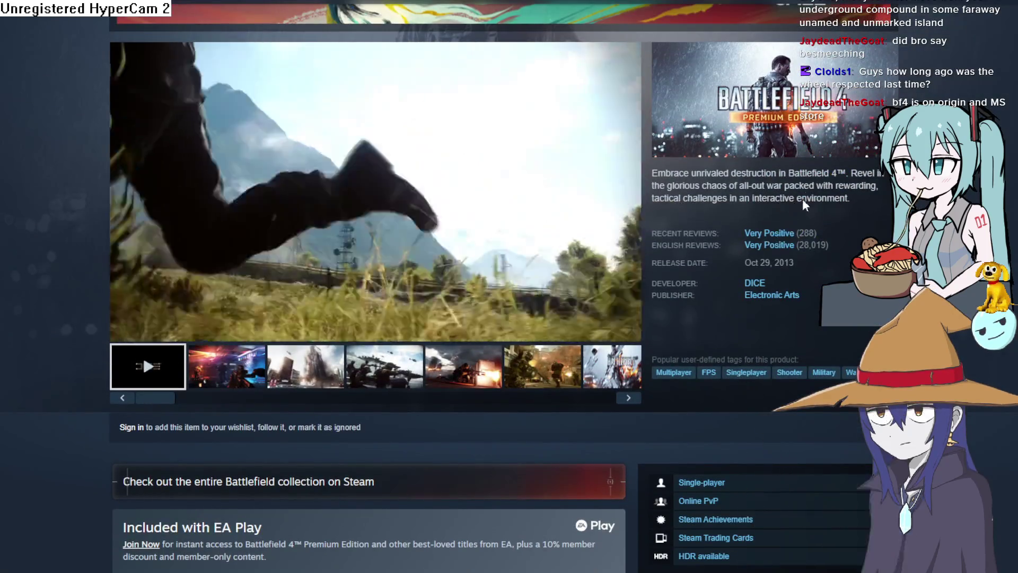
pyautogui.scroll(-2, 806, 215)
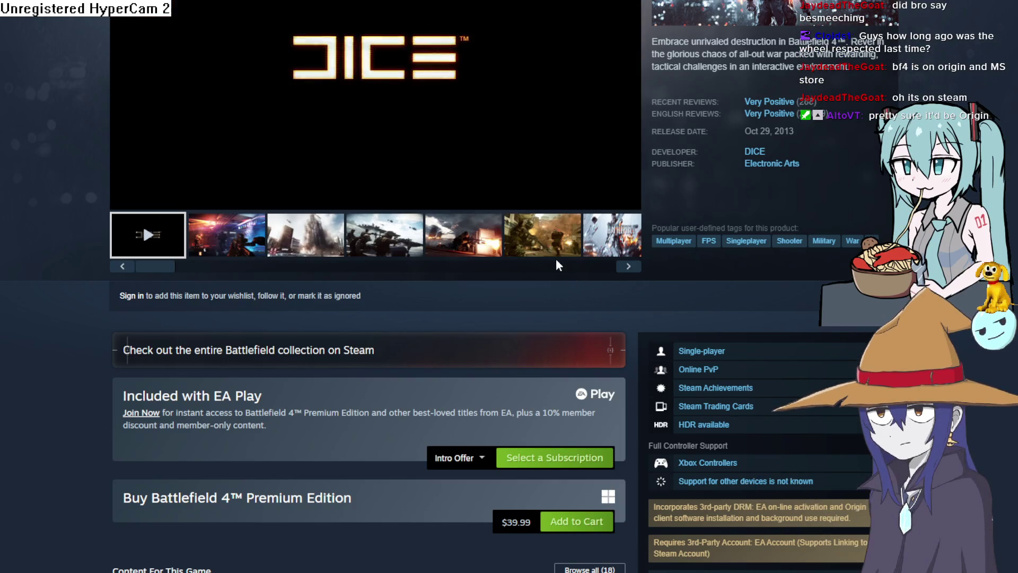
pyautogui.scroll(-2, 525, 312)
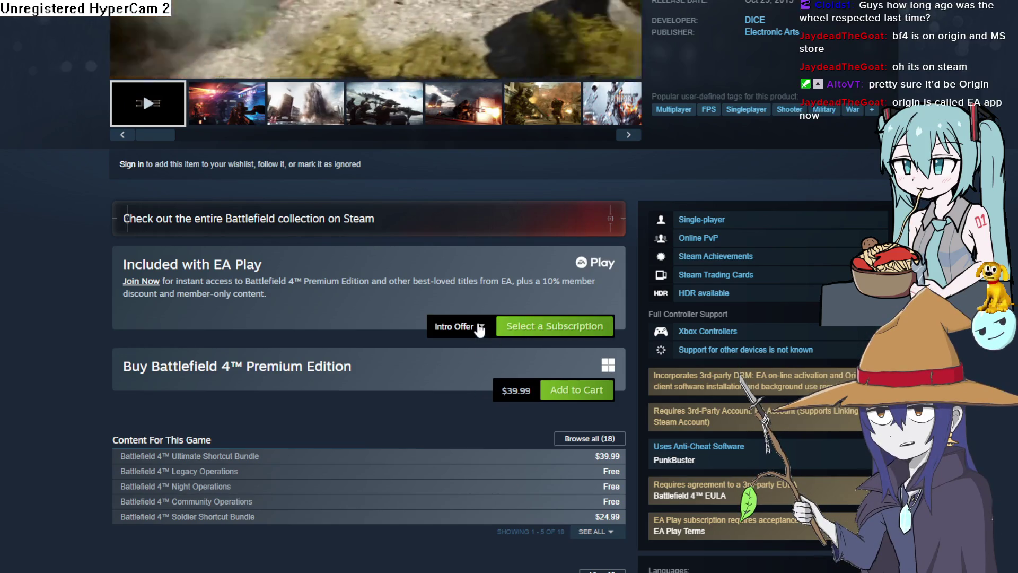
pyautogui.click(479, 327)
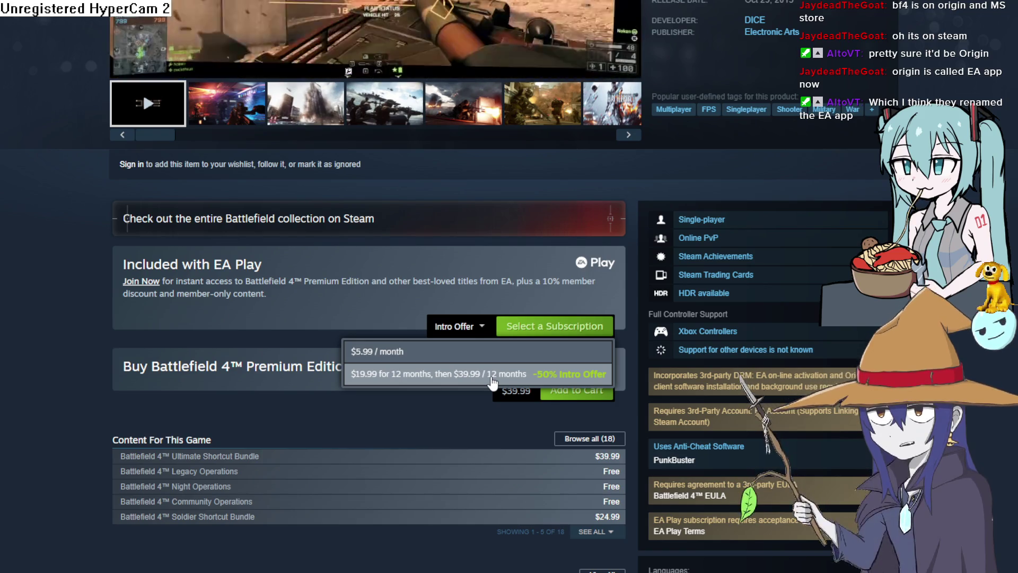
pyautogui.click(492, 380)
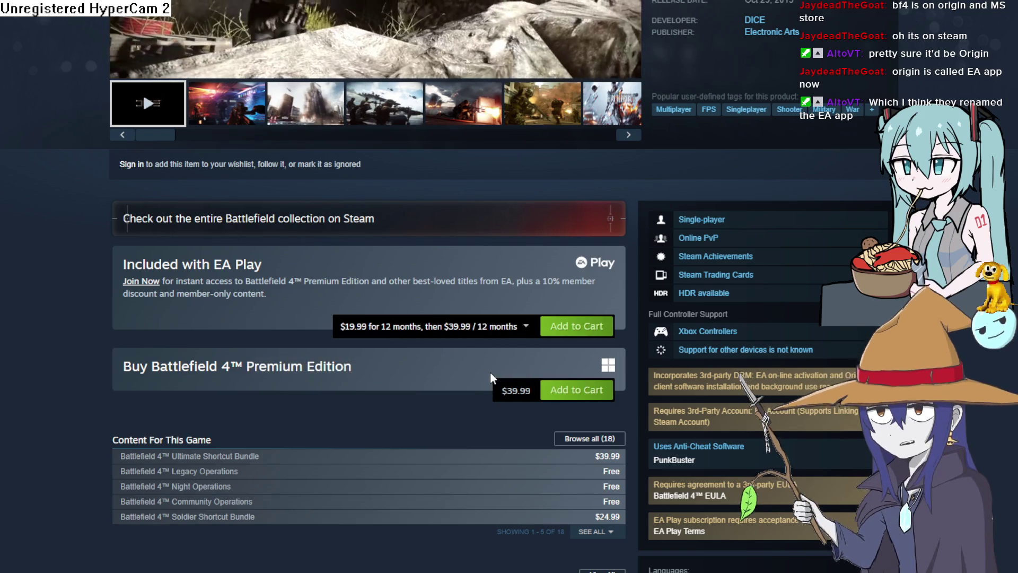
# Expand Content For This Game to all 18 DLC items and highlight the total price
pyautogui.scroll(7, 493, 376)
pyautogui.scroll(-4, 501, 381)
pyautogui.scroll(-3, 501, 379)
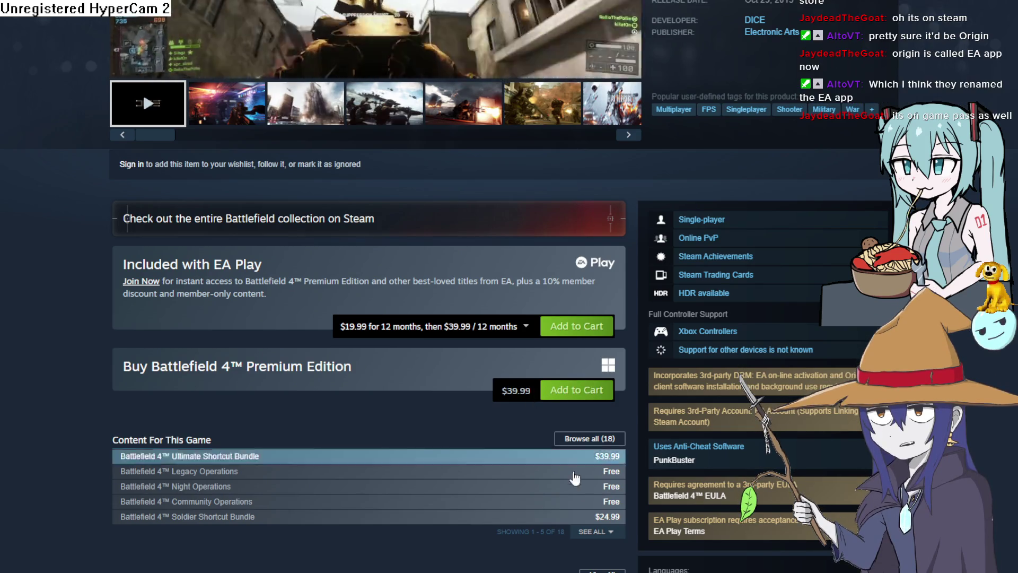
pyautogui.click(603, 537)
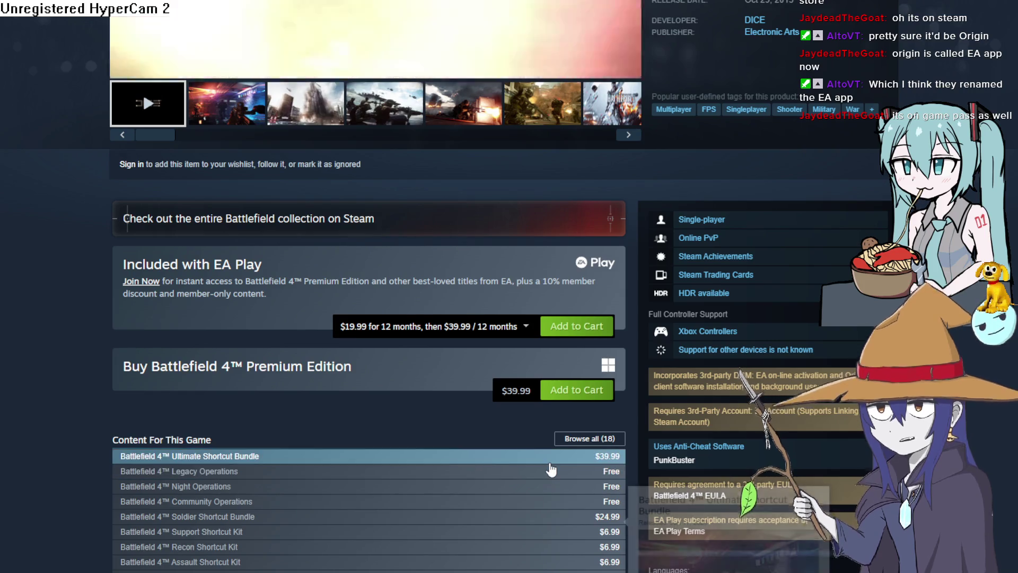
pyautogui.scroll(-8, 552, 472)
pyautogui.moveTo(145, 338)
pyautogui.mouseDown()
pyautogui.moveTo(134, 338)
pyautogui.moveTo(182, 348)
pyautogui.mouseUp()
# Add all Battlefield 4 DLC to the cart and dismiss the confirmation
pyautogui.click(154, 339)
pyautogui.click(214, 345)
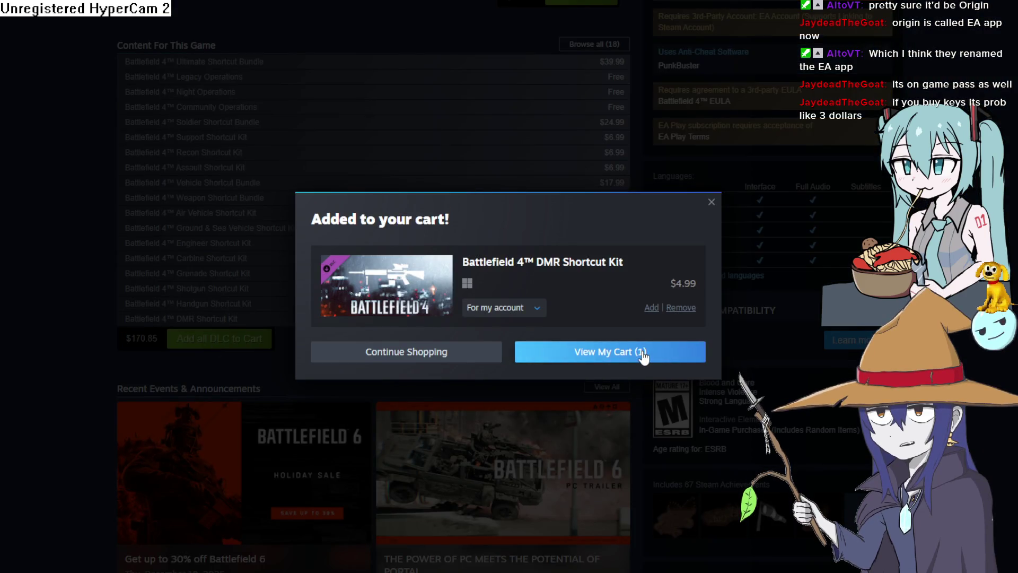
pyautogui.click(711, 202)
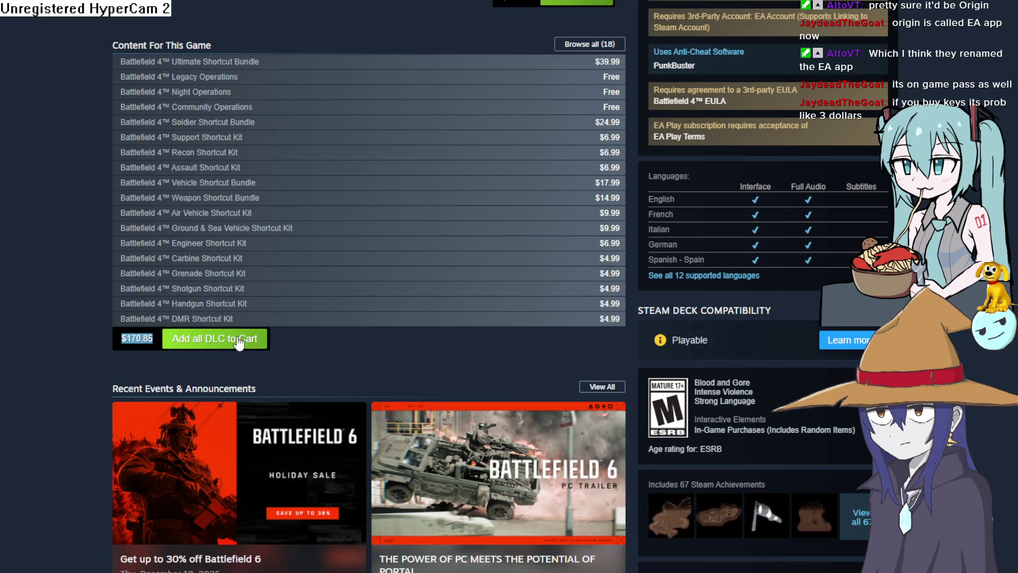
# View the building, boat, explosion, smoke and logo screenshots in the main viewer
pyautogui.scroll(-5, 424, 325)
pyautogui.scroll(12, 438, 336)
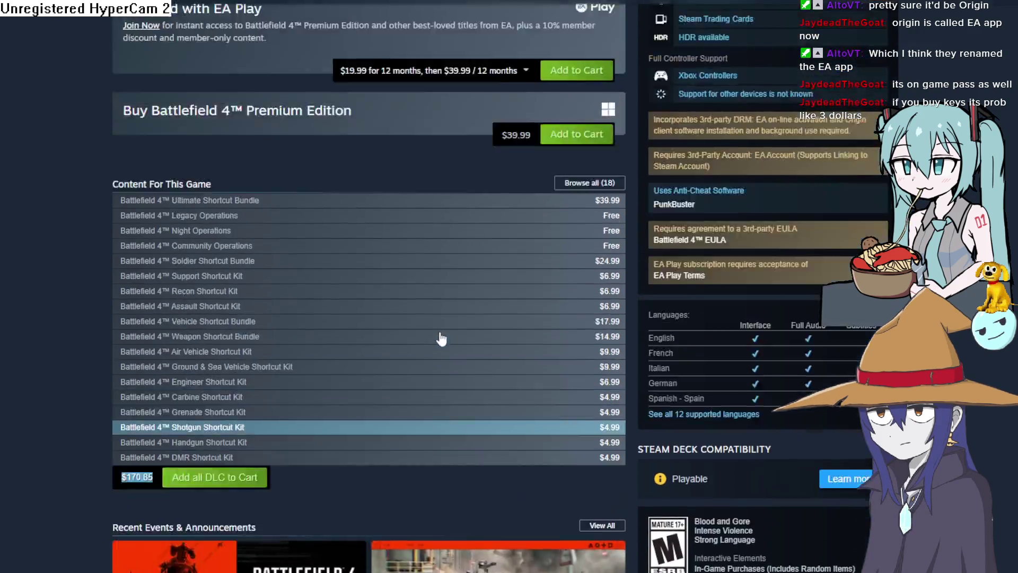
pyautogui.scroll(5, 440, 339)
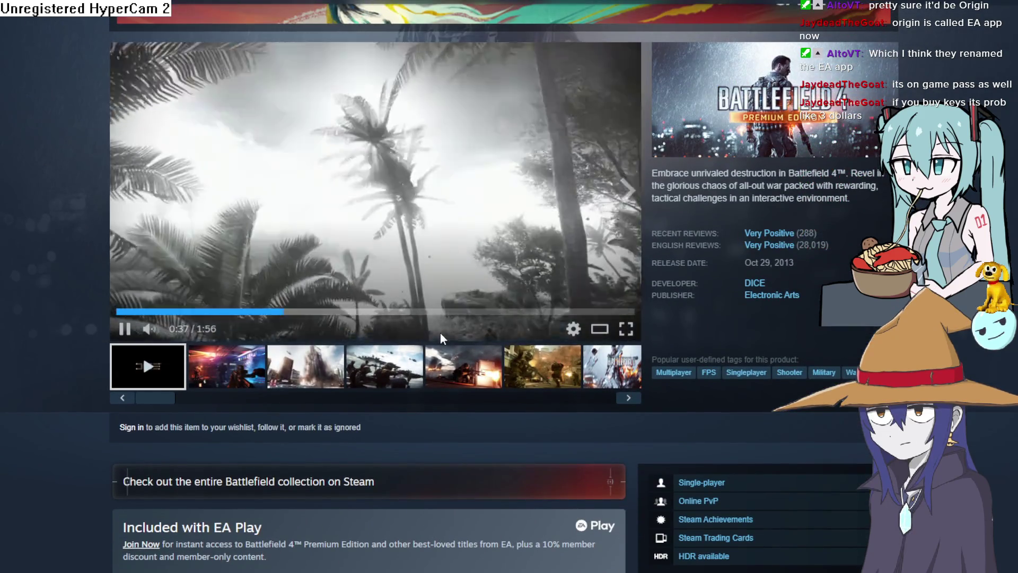
pyautogui.scroll(-7, 440, 331)
pyautogui.scroll(7, 279, 375)
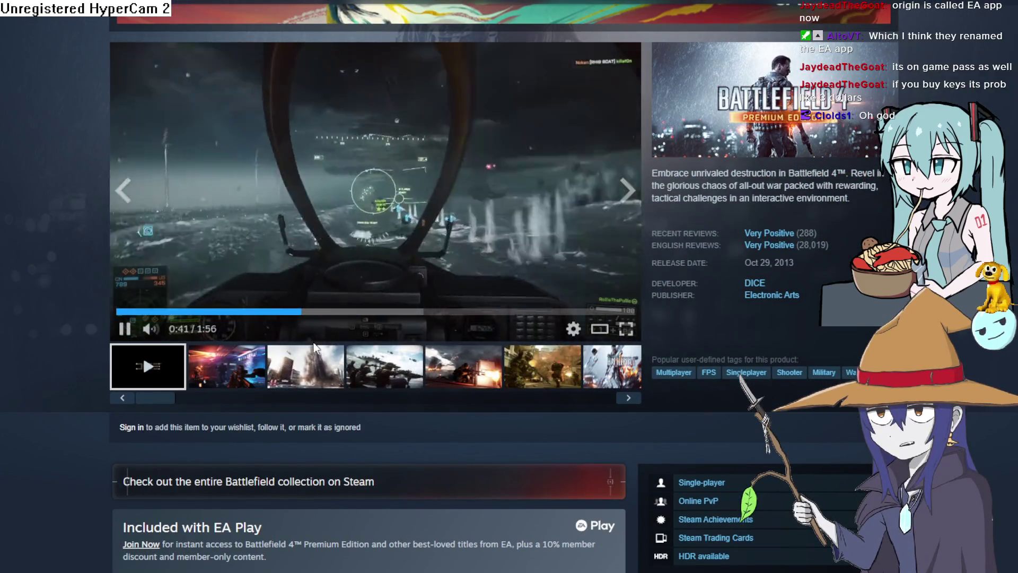
pyautogui.click(329, 372)
pyautogui.click(413, 365)
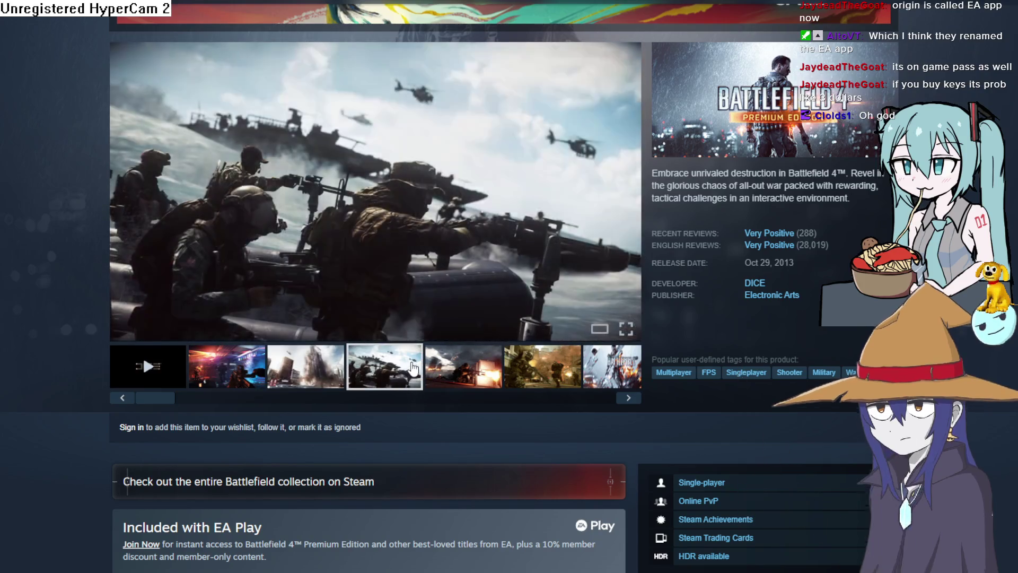
pyautogui.click(482, 382)
pyautogui.click(540, 379)
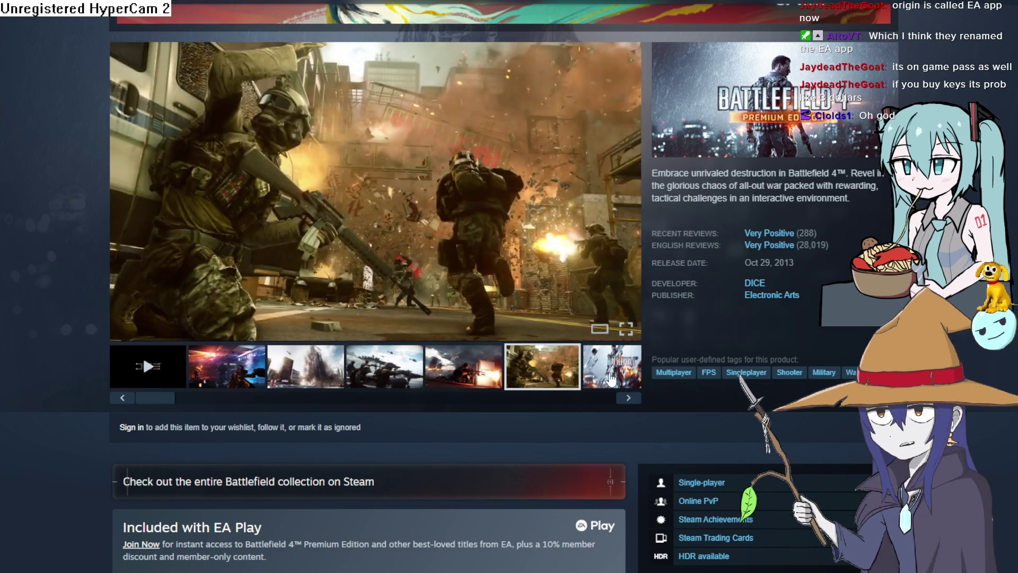
pyautogui.click(609, 379)
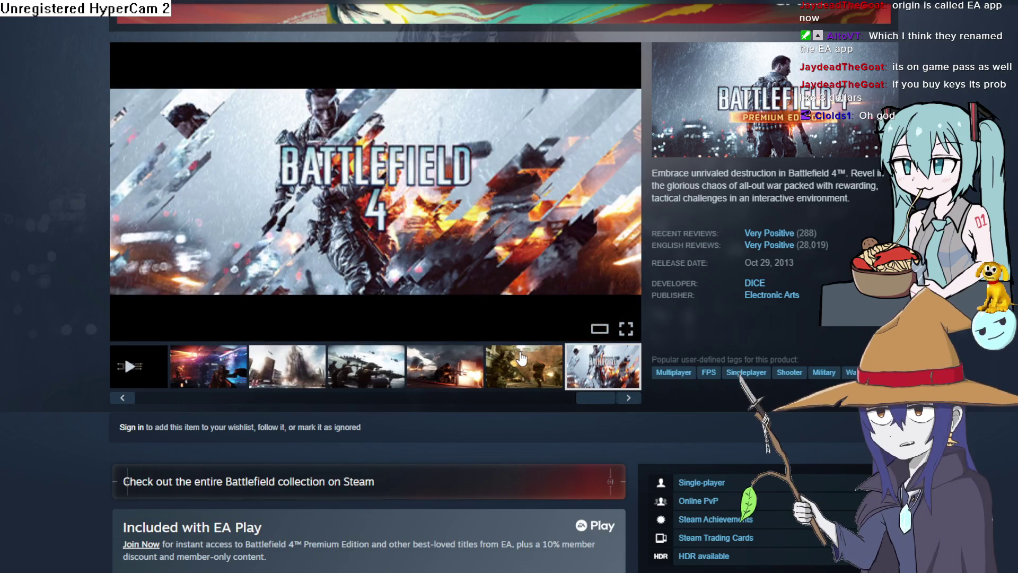
# Open the Browse all (18) page of Battlefield 4 downloadable content
pyautogui.scroll(-7, 521, 358)
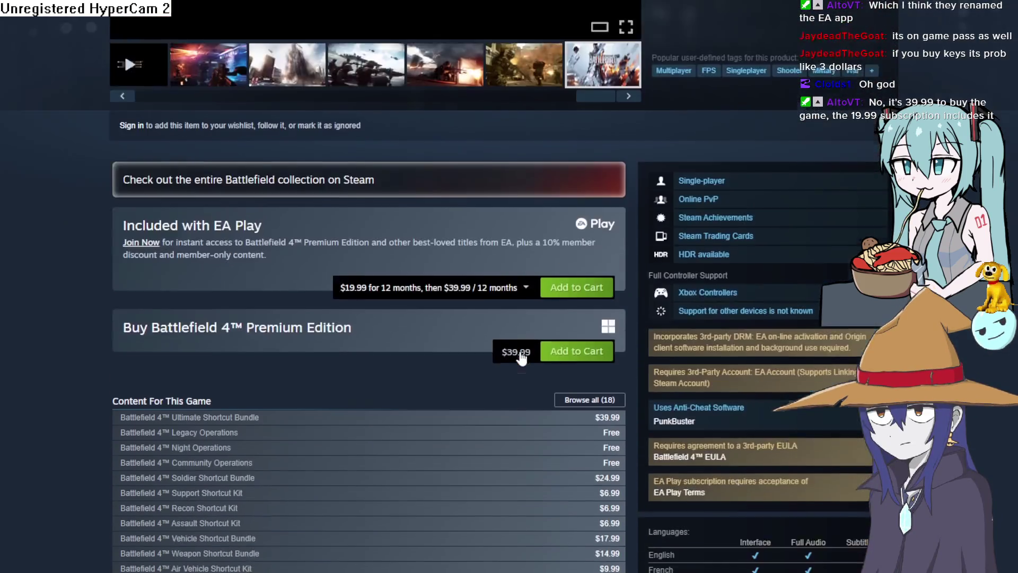
pyautogui.scroll(-5, 519, 356)
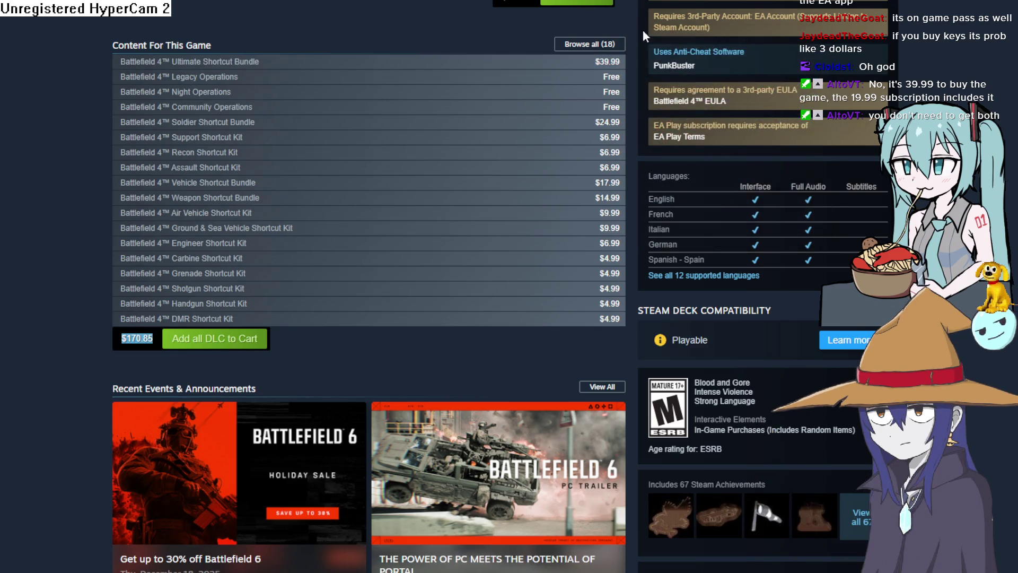
pyautogui.moveTo(599, 65)
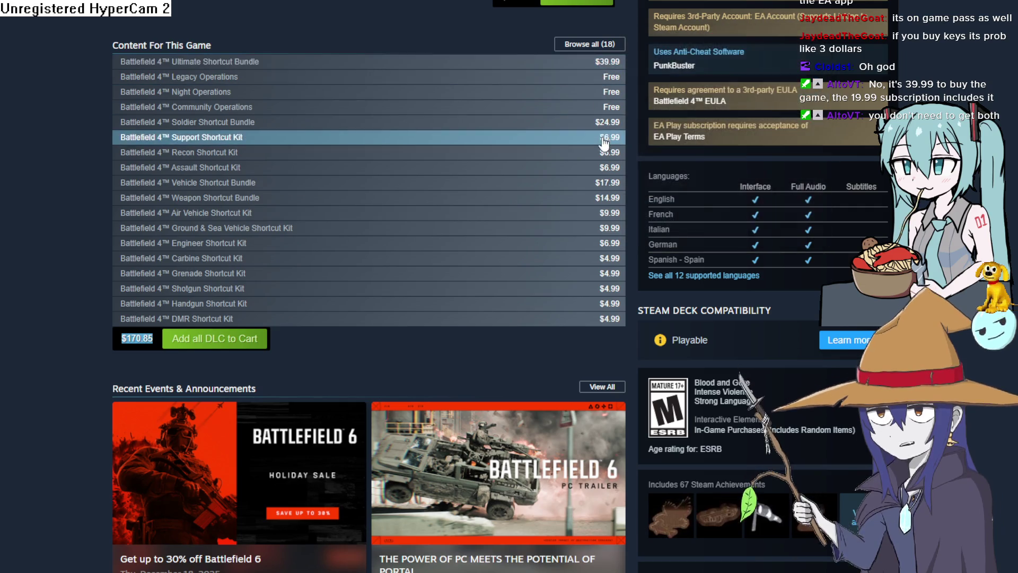
pyautogui.moveTo(606, 129)
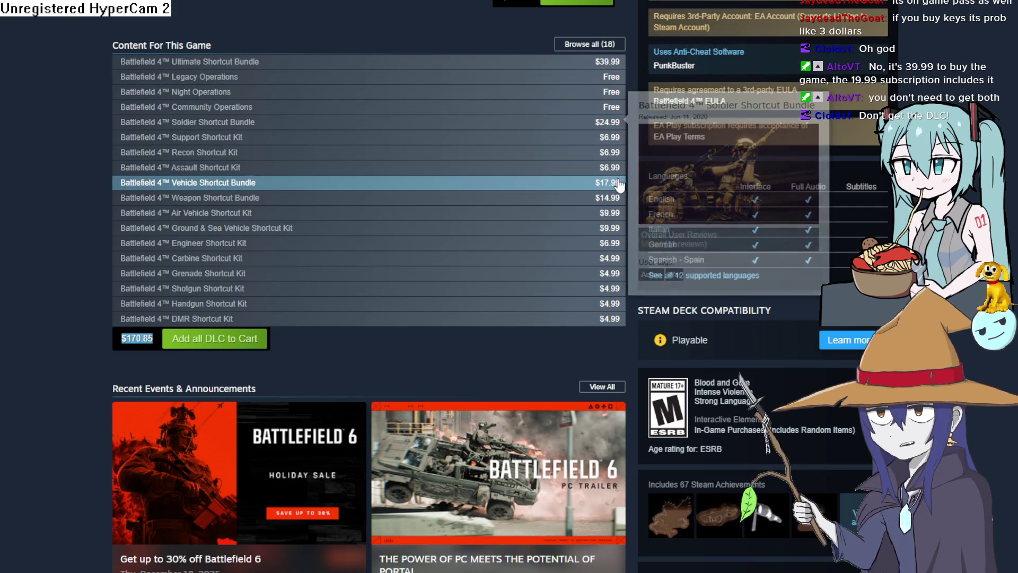
pyautogui.moveTo(619, 188)
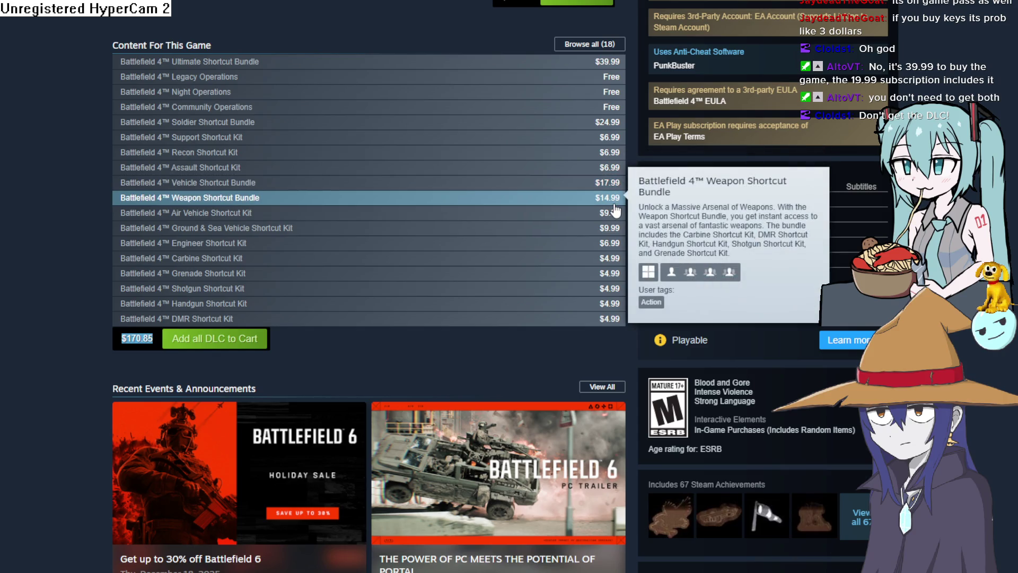
pyautogui.moveTo(604, 214)
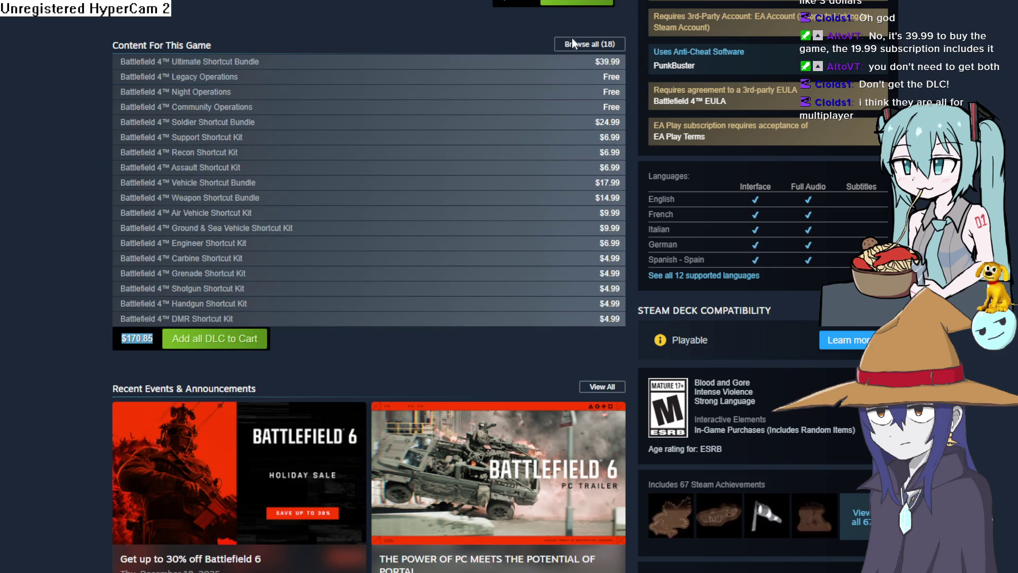
pyautogui.click(580, 47)
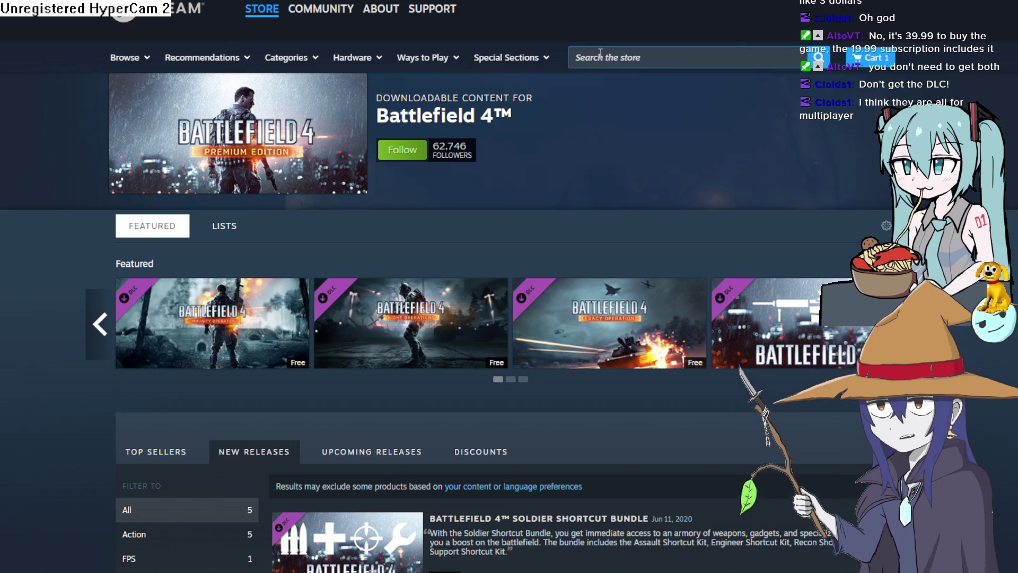
# After trial queries, search the store for 'the sims 3 collection', showing 155 results
pyautogui.scroll(-3, 588, 58)
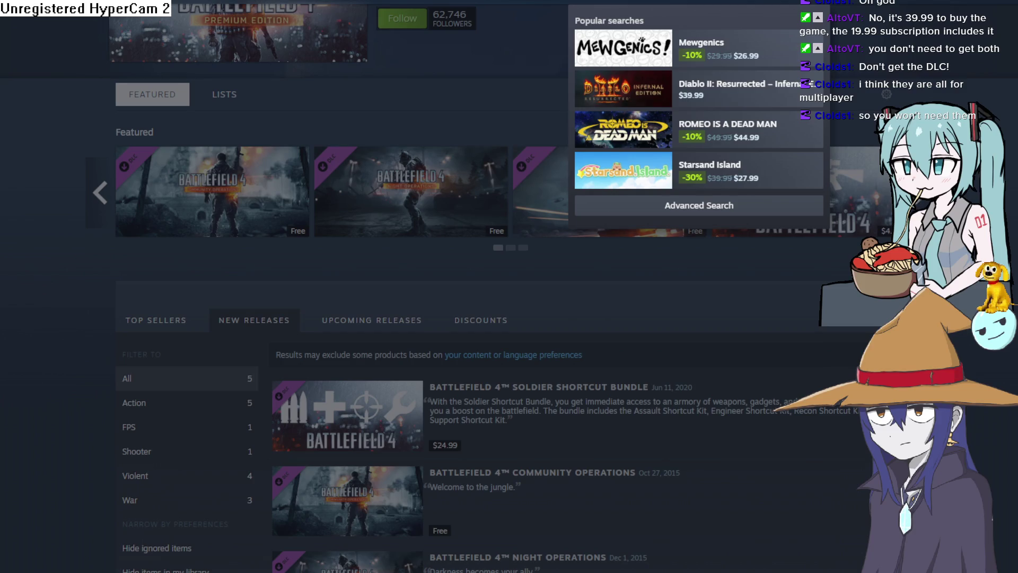
pyautogui.write('im')
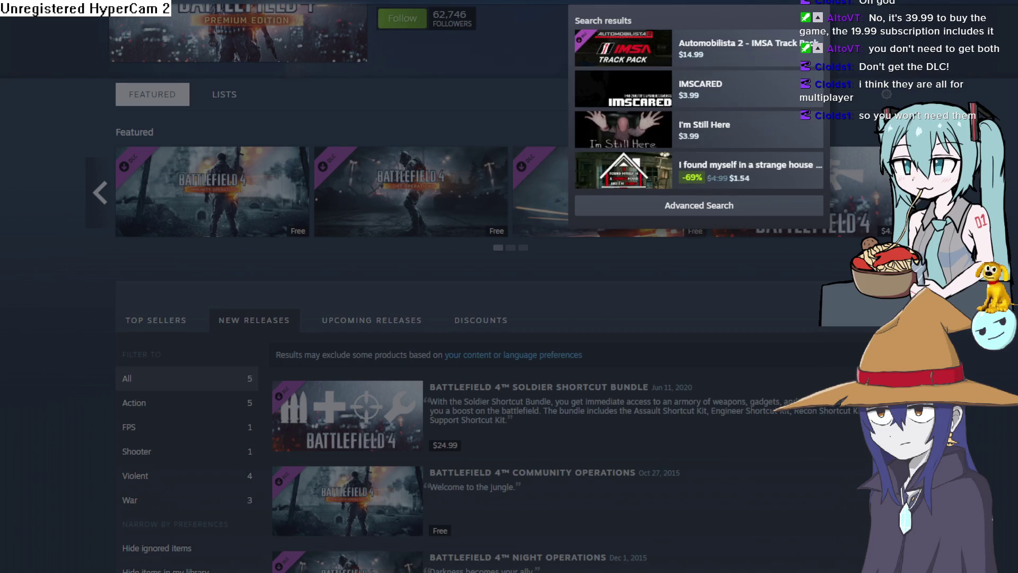
pyautogui.press('BackSpace')
pyautogui.press('BackSpace')
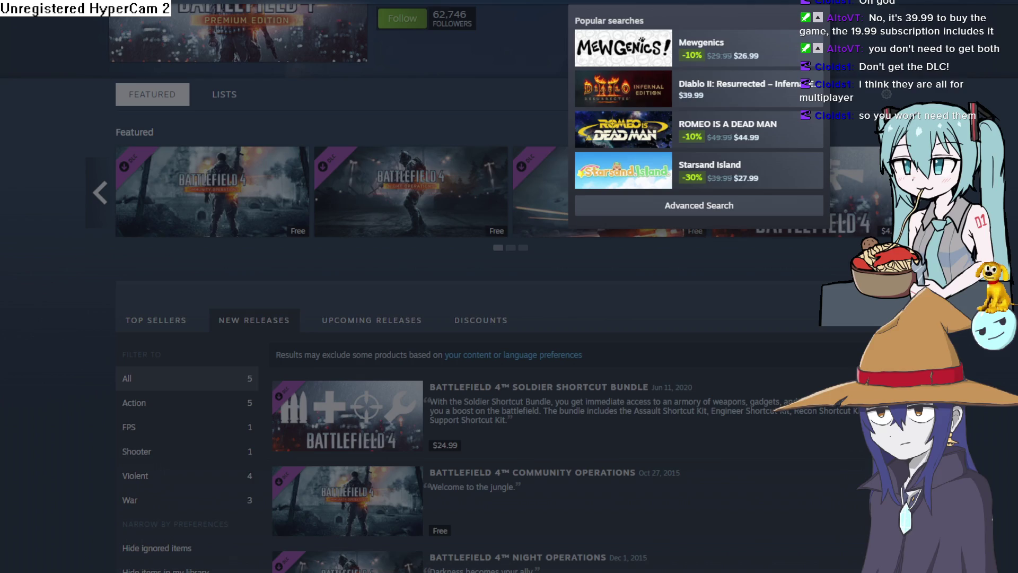
pyautogui.write('sims')
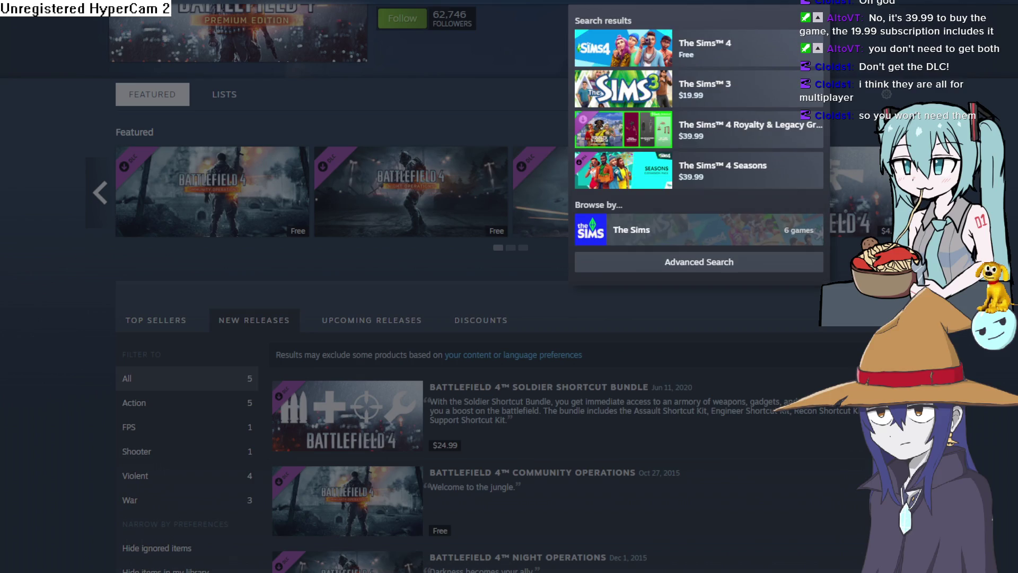
pyautogui.write(' uwu')
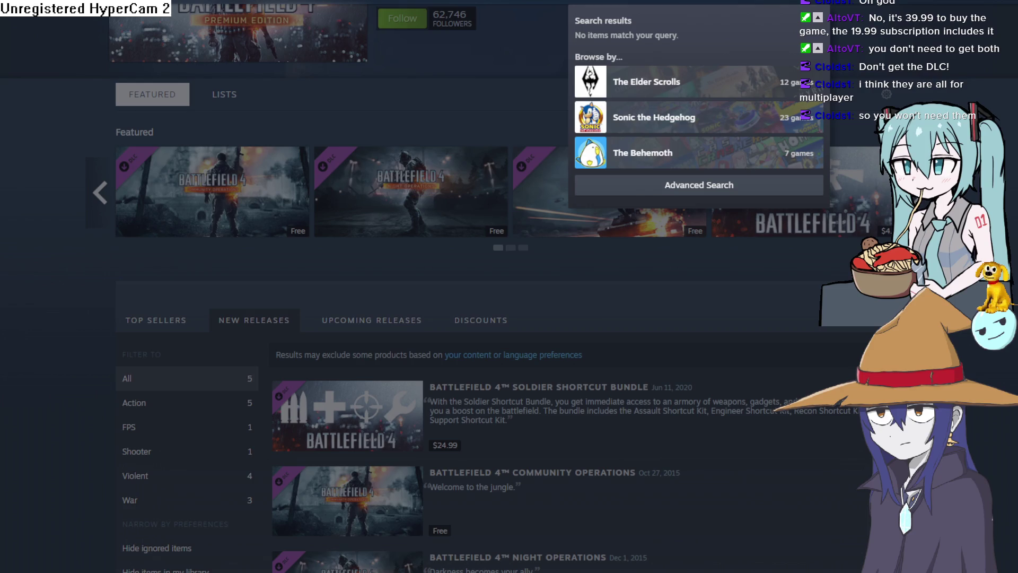
pyautogui.press('BackSpace')
pyautogui.press('BackSpace')
pyautogui.press('BackSpace')
pyautogui.write('owo')
pyautogui.press('Return')
pyautogui.scroll(-2, 388, 203)
pyautogui.scroll(2, 389, 203)
# Search the store for 'sim 3' and open The Sims 3 page
pyautogui.click(770, 56)
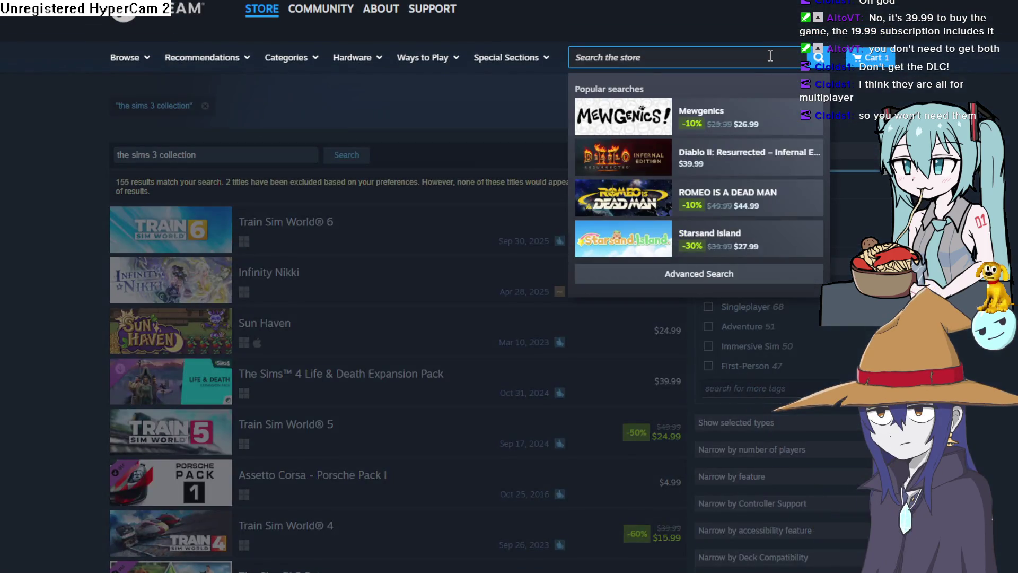
pyautogui.write('sim ')
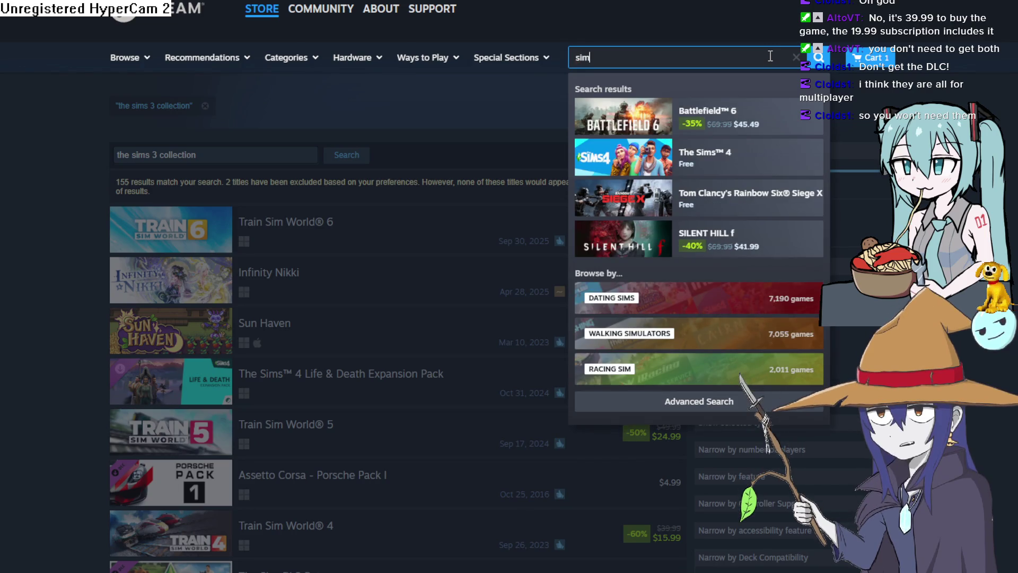
pyautogui.write('3')
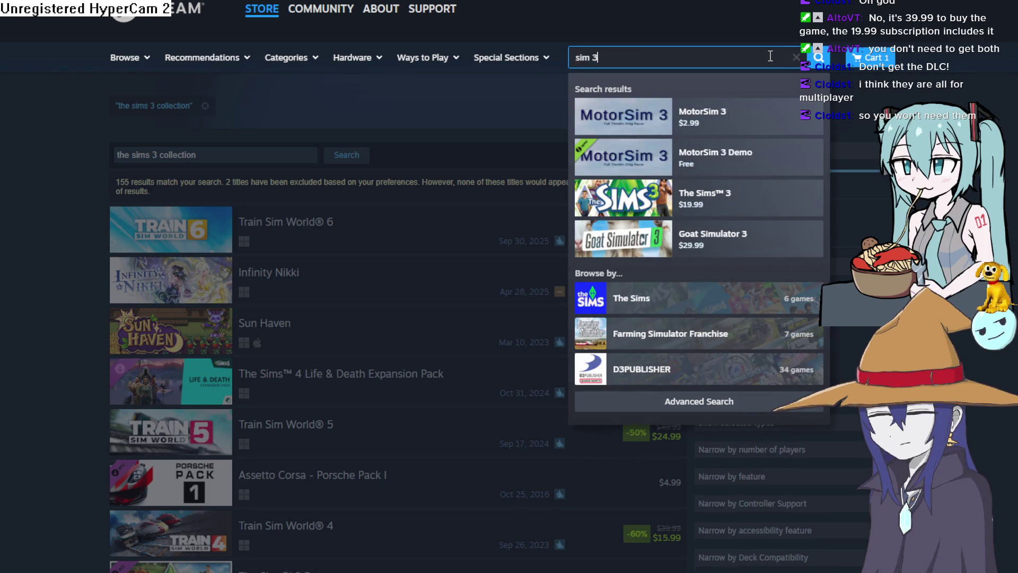
pyautogui.click(734, 205)
# Expand The Sims 3 DLC list to all 19 items and check the $379.81 total
pyautogui.scroll(-15, 371, 307)
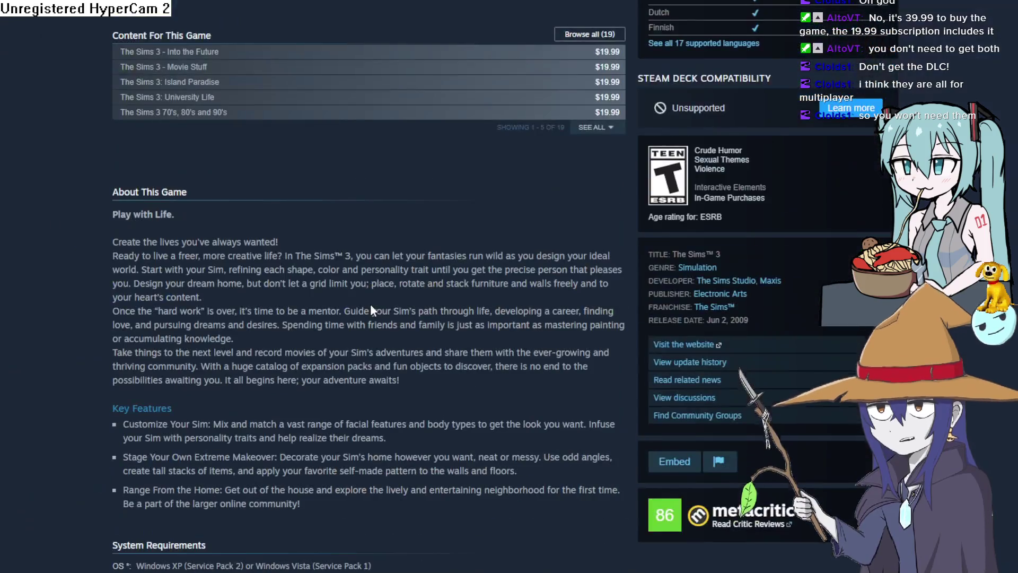
pyautogui.click(596, 128)
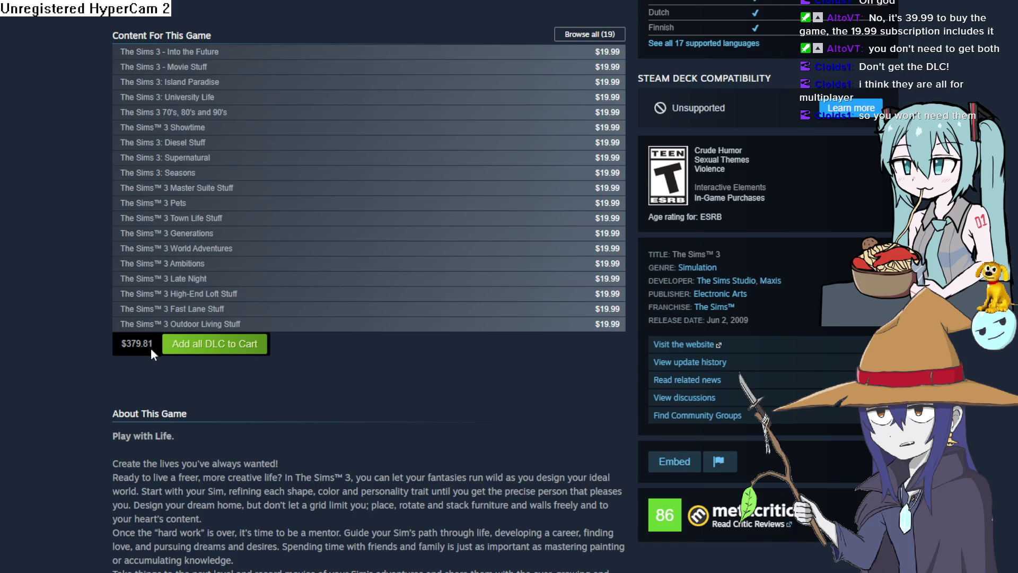
pyautogui.moveTo(123, 345); pyautogui.dragTo(152, 346)
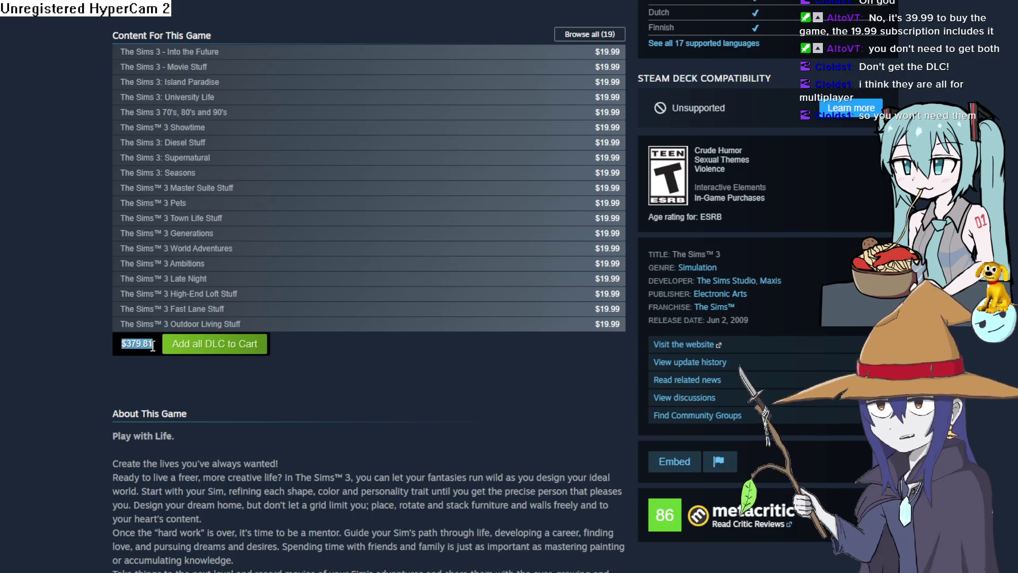
pyautogui.click(153, 345)
pyautogui.scroll(15, 389, 295)
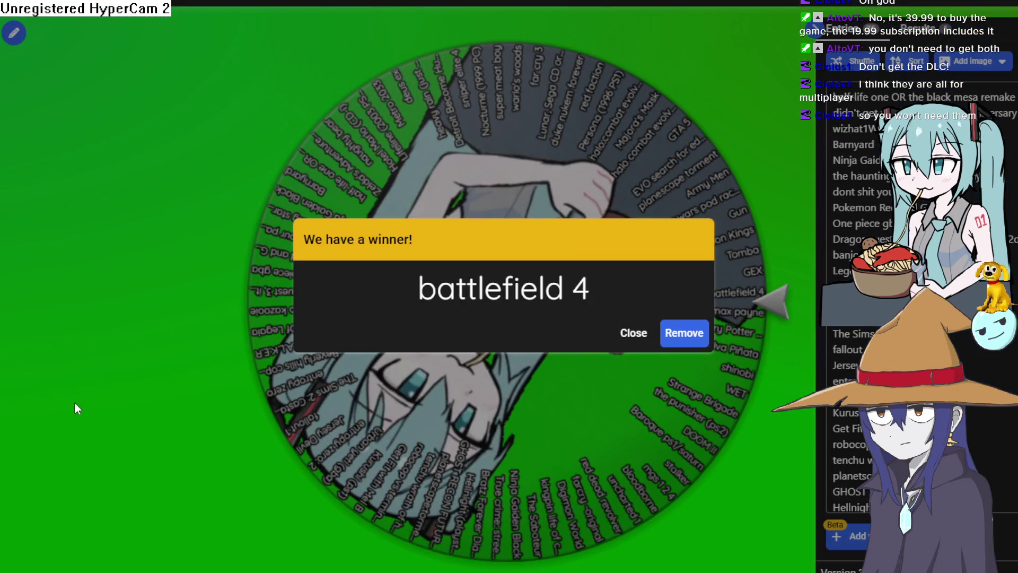
# Close the 'We have a winner!' battlefield 4 dialog
pyautogui.click(74, 408)
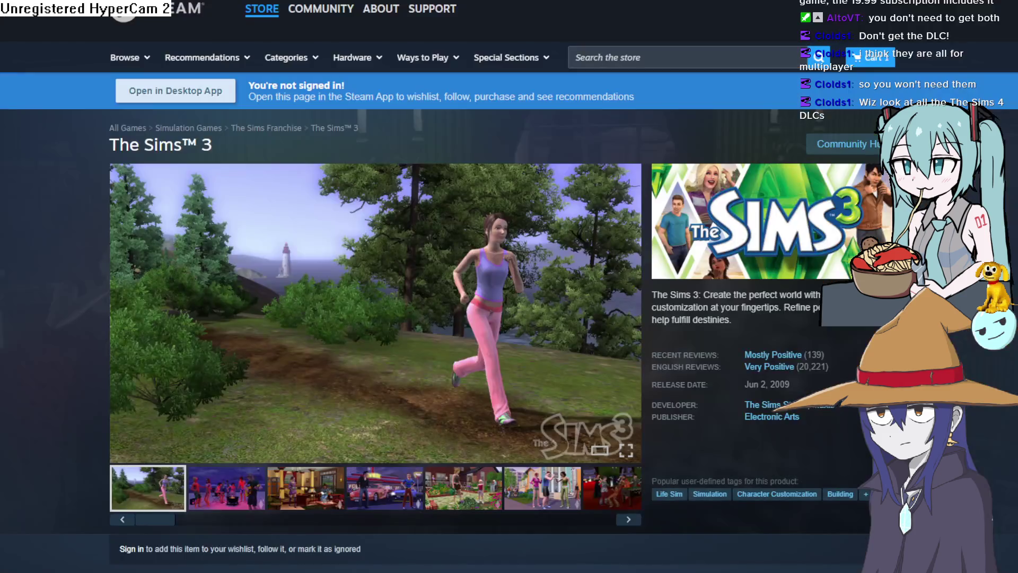
# Search the store for 'ims 4' and open The Sims 4 page
pyautogui.click(737, 60)
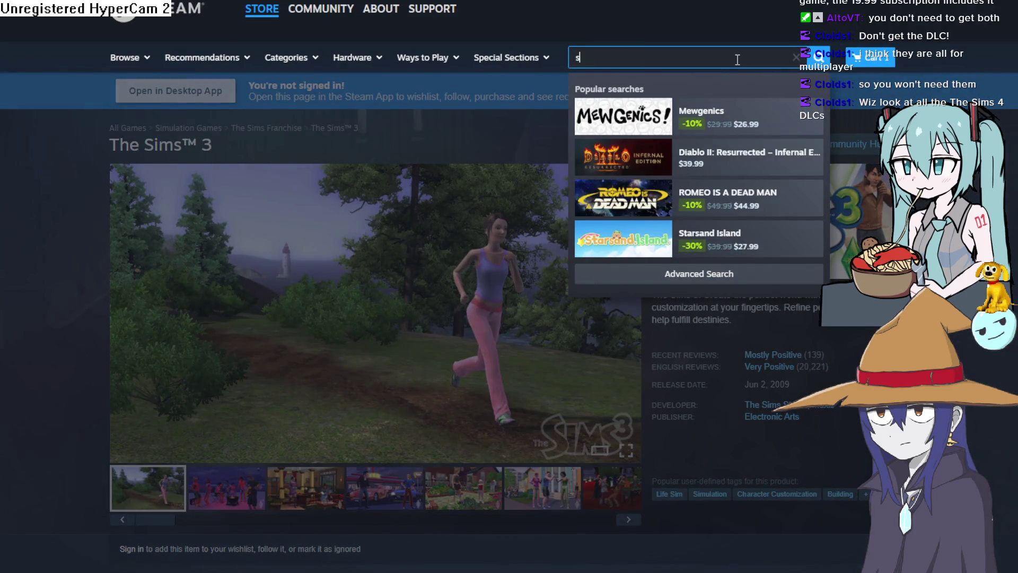
pyautogui.write('ims 4')
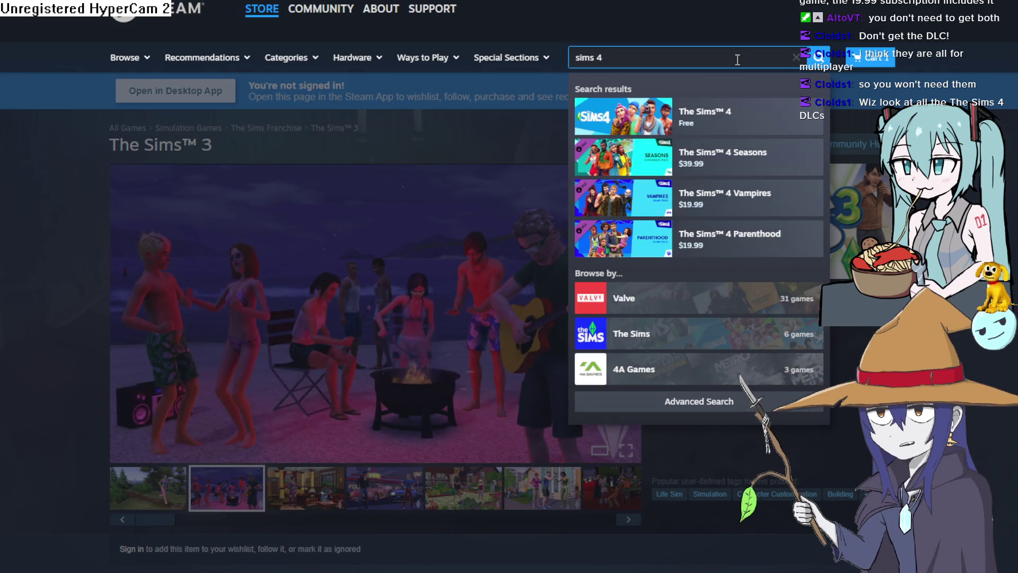
pyautogui.press('Return')
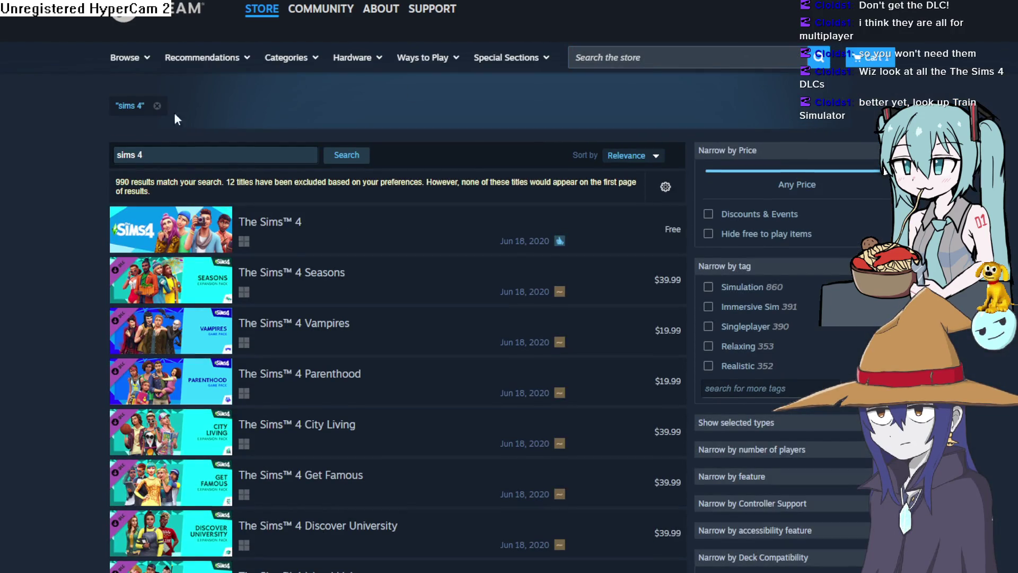
pyautogui.click(389, 238)
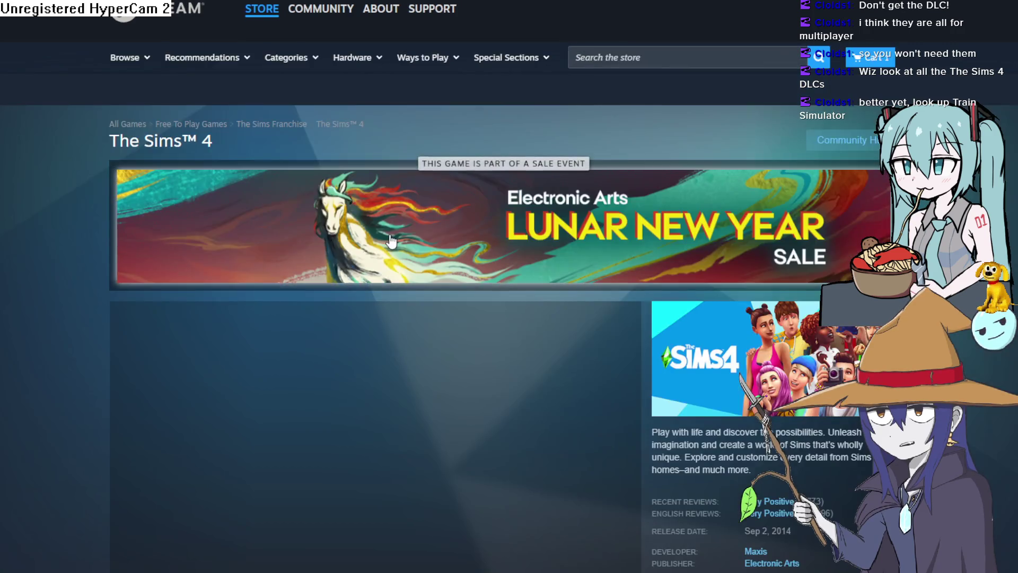
# Show The Sims 4's third and house screenshots, enlarging the house one briefly
pyautogui.scroll(-3, 388, 238)
pyautogui.scroll(-1, 389, 235)
pyautogui.click(297, 366)
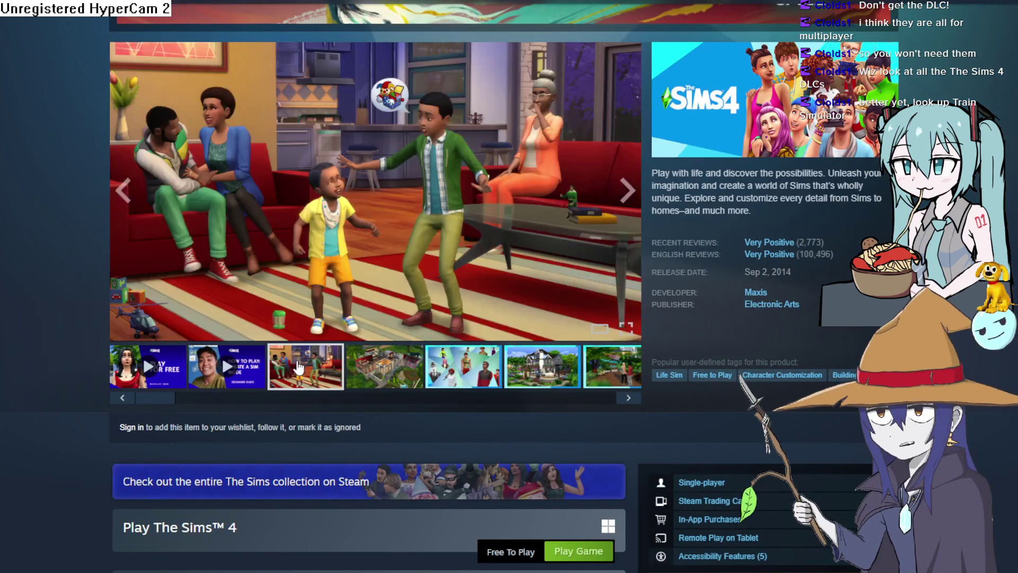
pyautogui.click(385, 386)
pyautogui.click(382, 212)
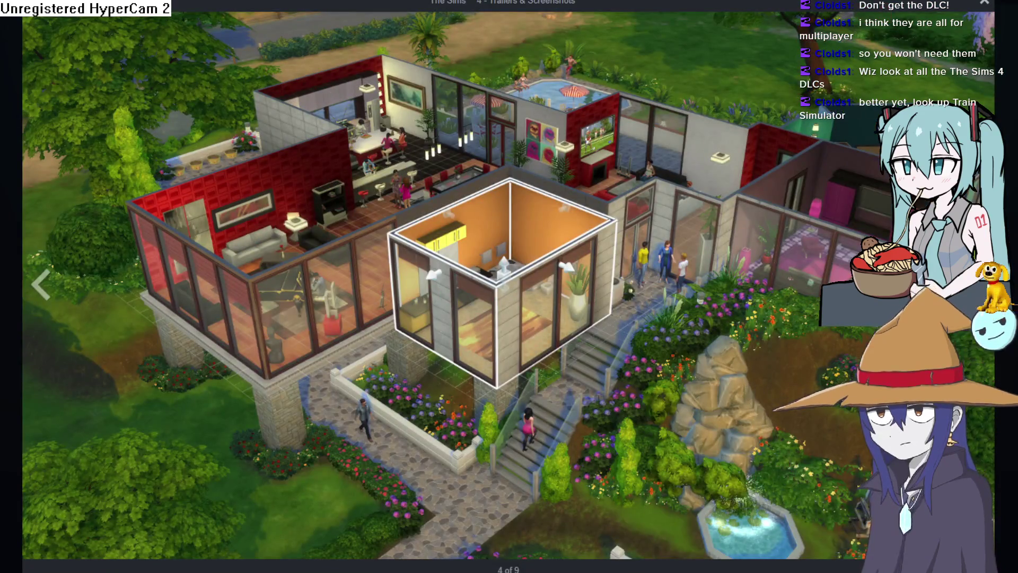
pyautogui.press('Escape')
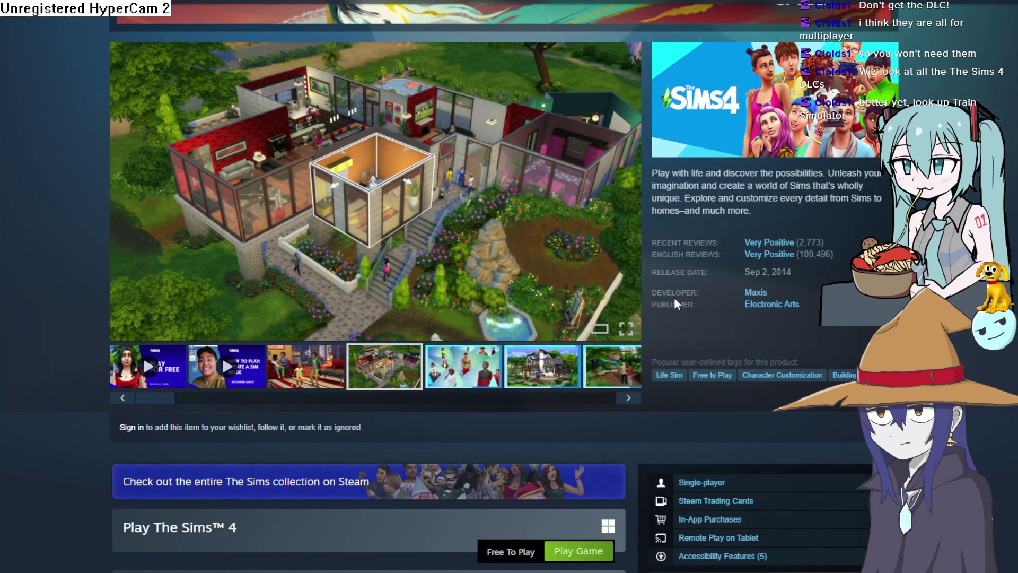
# Scroll to Content For This Game with its 111 add-ons and $59.97 bundle
pyautogui.scroll(-5, 678, 298)
pyautogui.scroll(5, 499, 289)
pyautogui.scroll(-5, 500, 297)
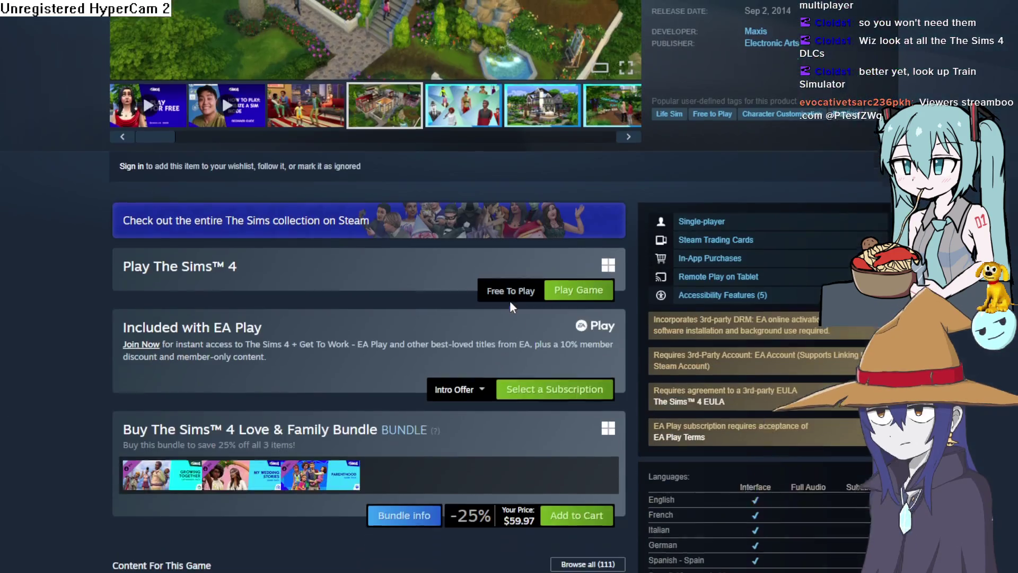
pyautogui.scroll(-6, 318, 275)
pyautogui.scroll(1, 199, 273)
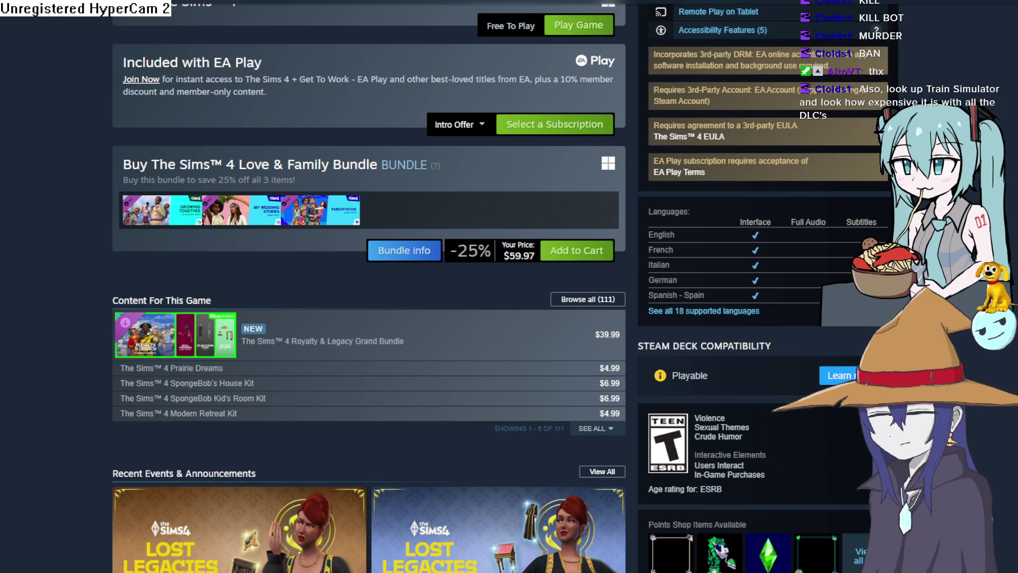
# Advance The Sims 4 gallery through its screenshots and videos to the park scene, then back a little
pyautogui.scroll(7, 562, 350)
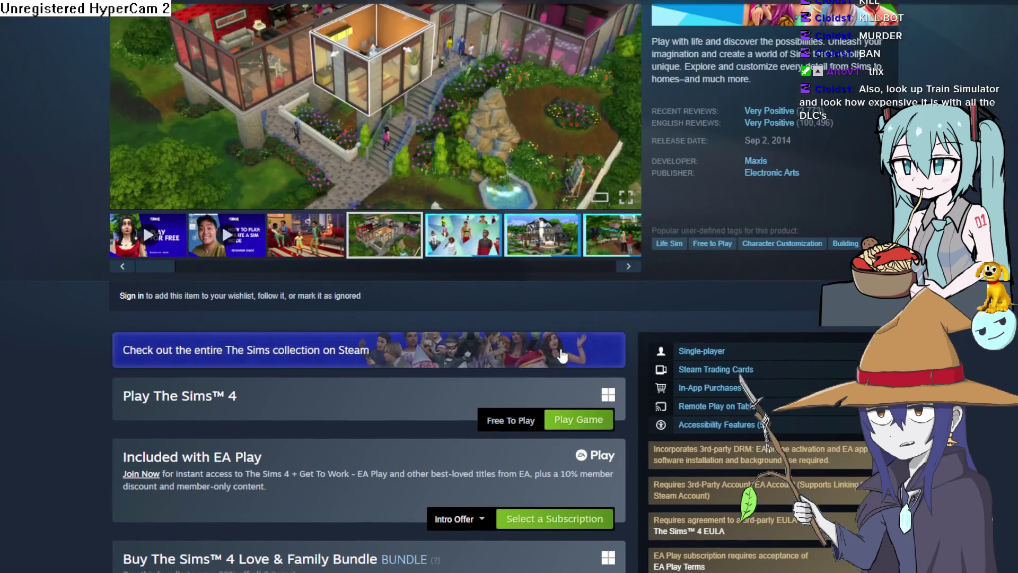
pyautogui.scroll(5, 562, 355)
pyautogui.scroll(-2, 564, 419)
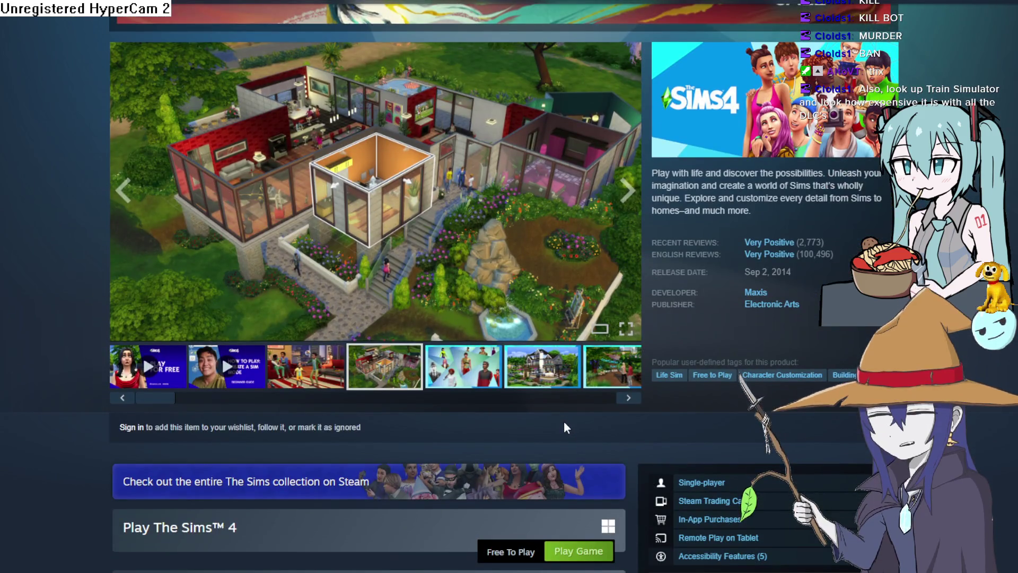
pyautogui.click(629, 401)
pyautogui.click(628, 402)
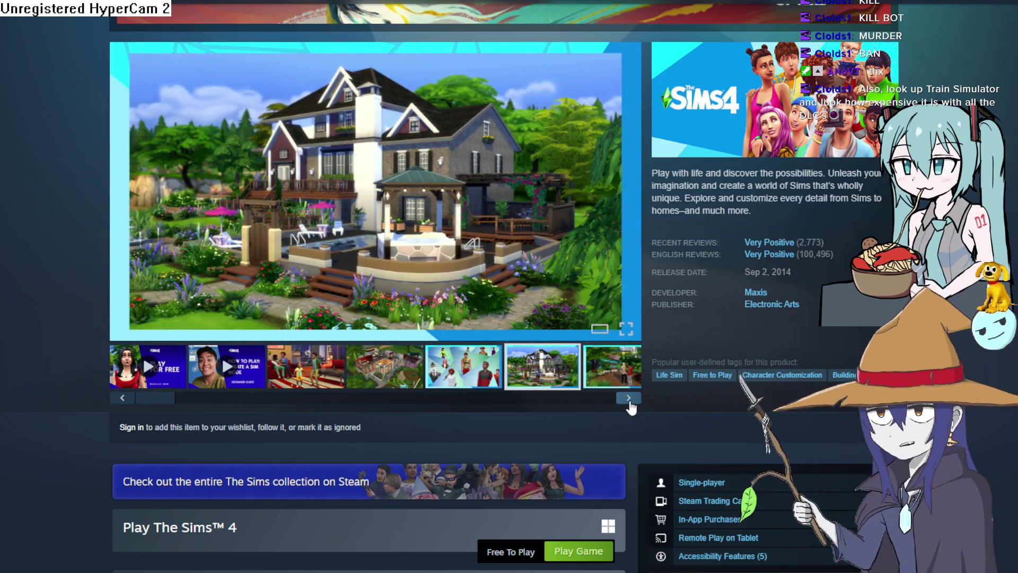
pyautogui.click(629, 401)
pyautogui.click(629, 398)
pyautogui.click(628, 398)
pyautogui.click(628, 399)
pyautogui.click(629, 399)
pyautogui.click(628, 399)
pyautogui.click(629, 399)
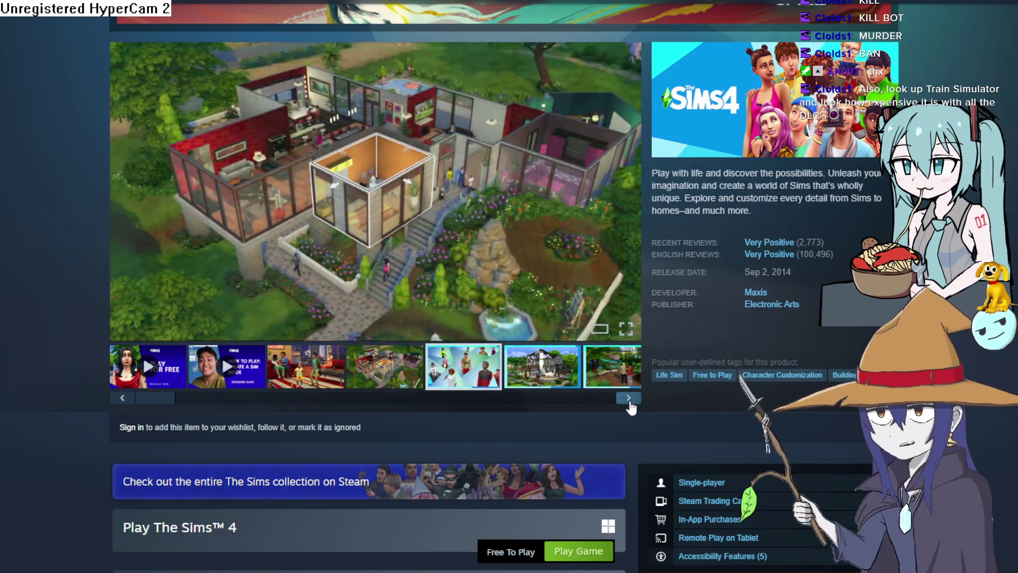
pyautogui.click(629, 399)
pyautogui.click(629, 400)
pyautogui.click(629, 400)
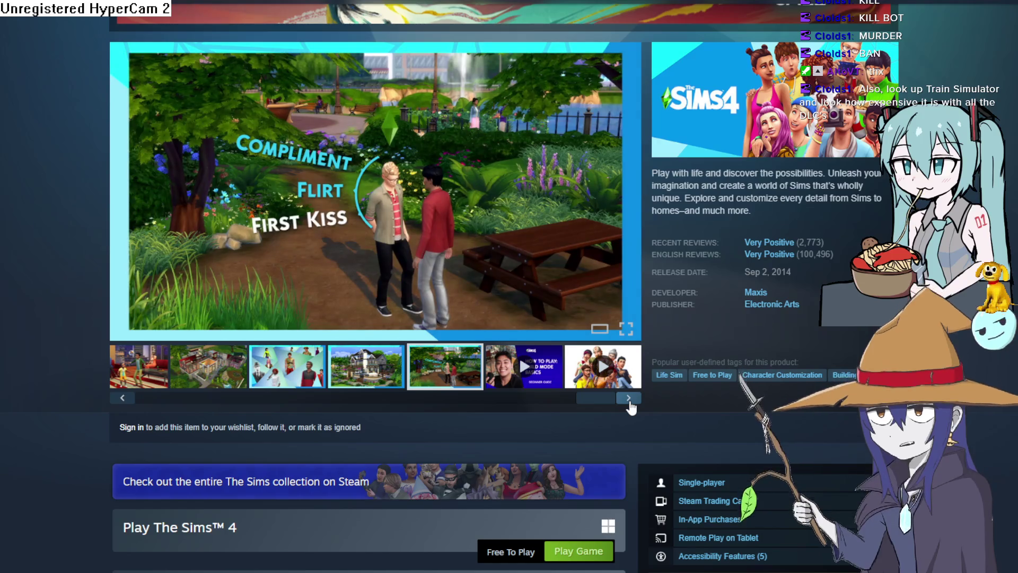
pyautogui.click(373, 375)
pyautogui.click(287, 368)
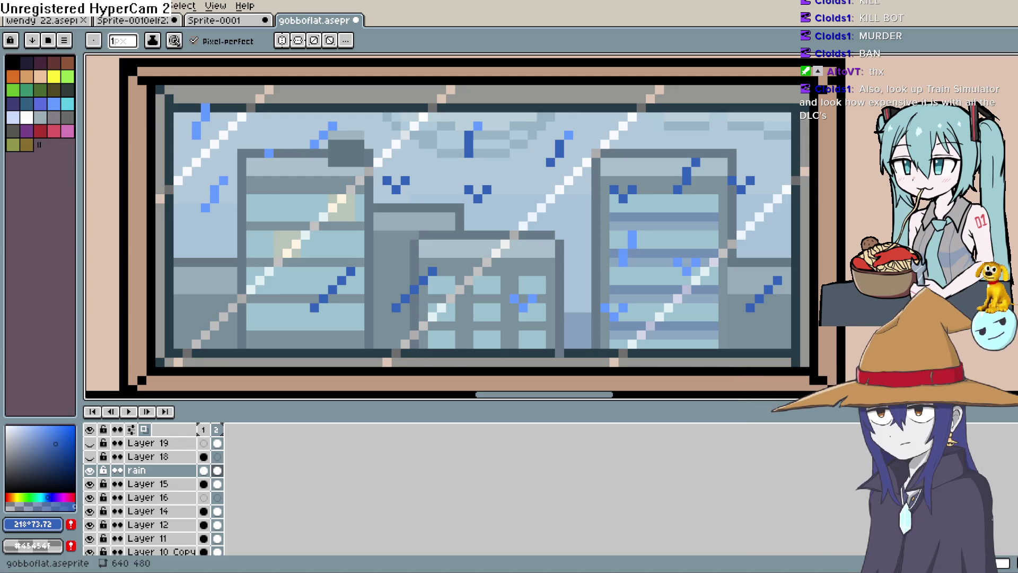
# Open the Metrogether Train Simulator page and step through its screenshots full-window
pyautogui.scroll(-2, 397, 350)
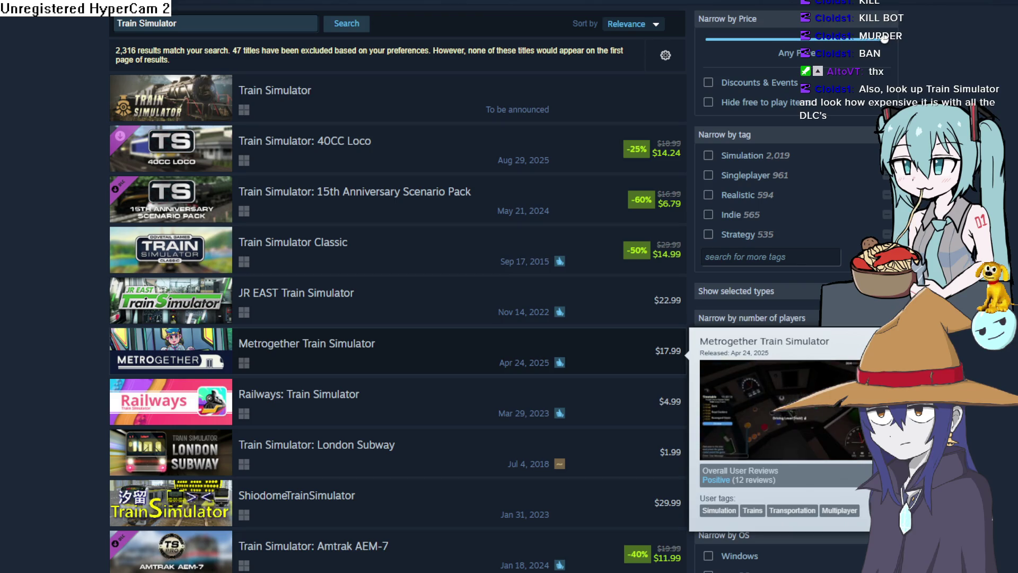
pyautogui.click(345, 353)
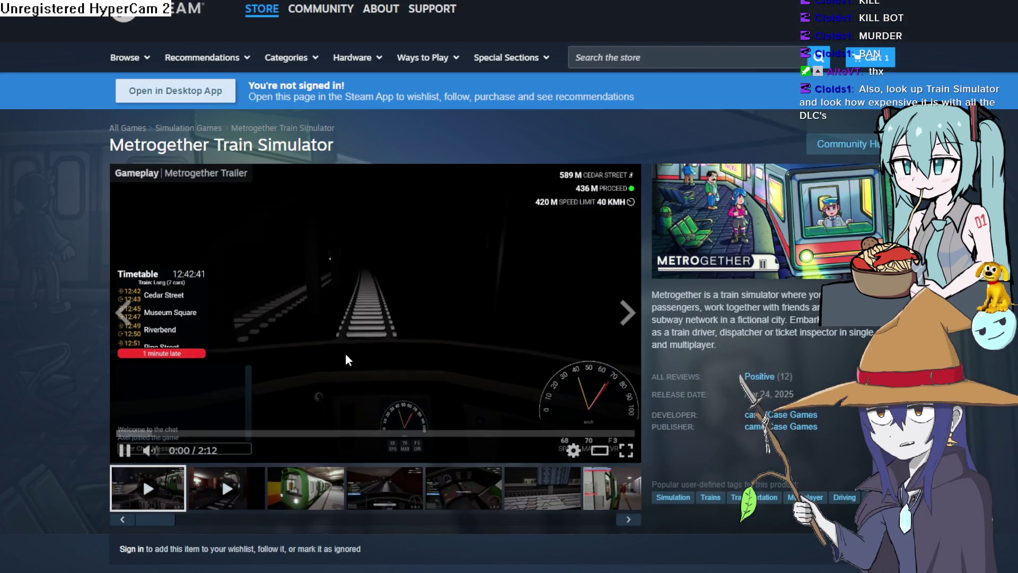
pyautogui.scroll(-2, 346, 355)
pyautogui.click(340, 357)
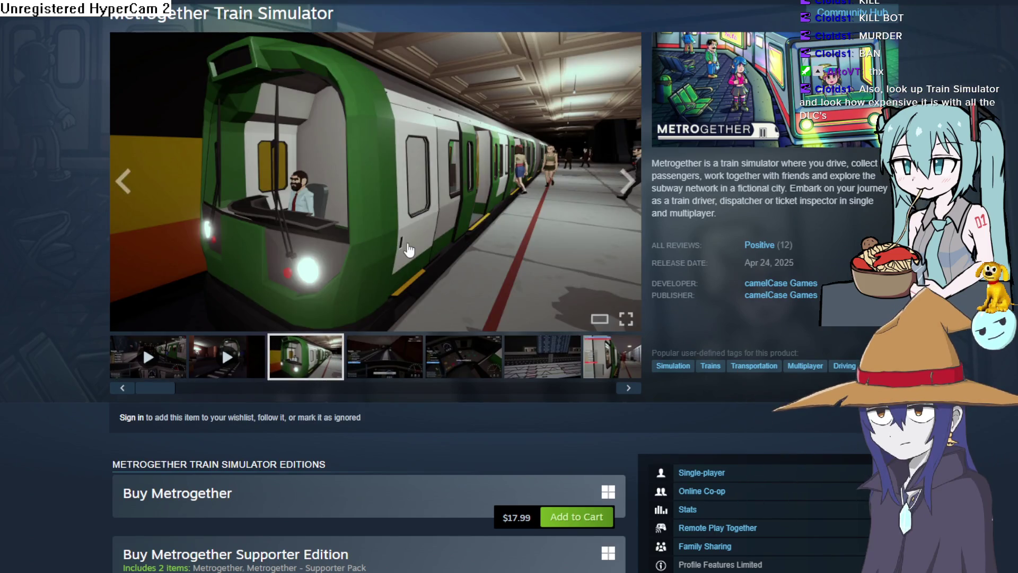
pyautogui.click(408, 248)
pyautogui.press('Right')
pyautogui.press('Right')
pyautogui.press('Right')
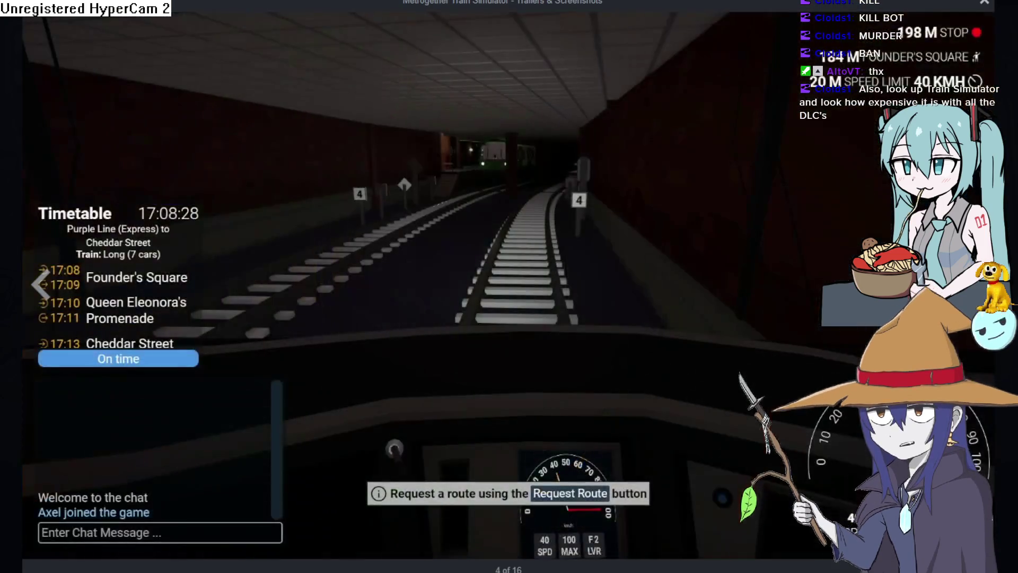
pyautogui.press('Right')
pyautogui.press('Right')
pyautogui.press('Right')
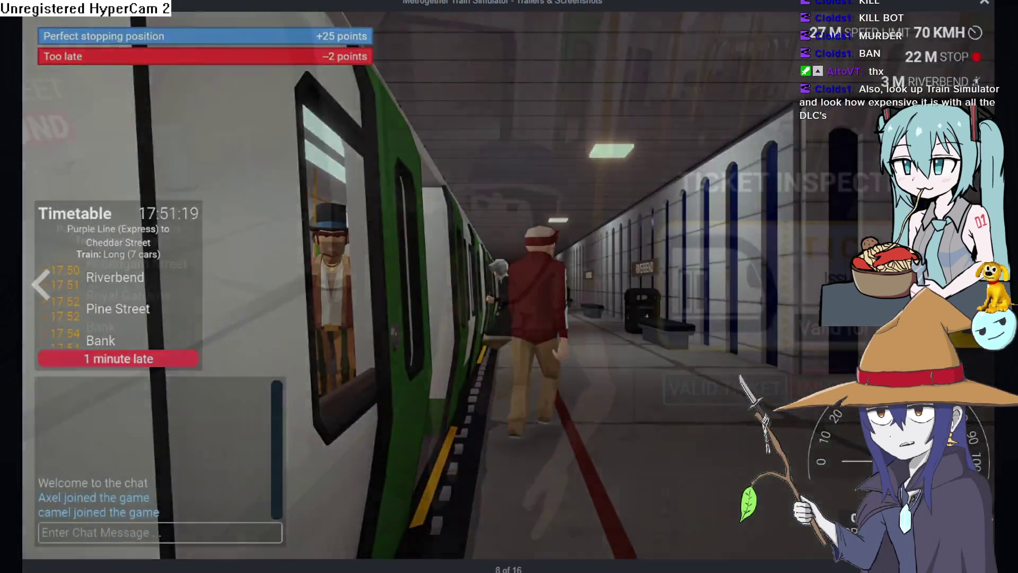
pyautogui.press('Right')
pyautogui.press('Right')
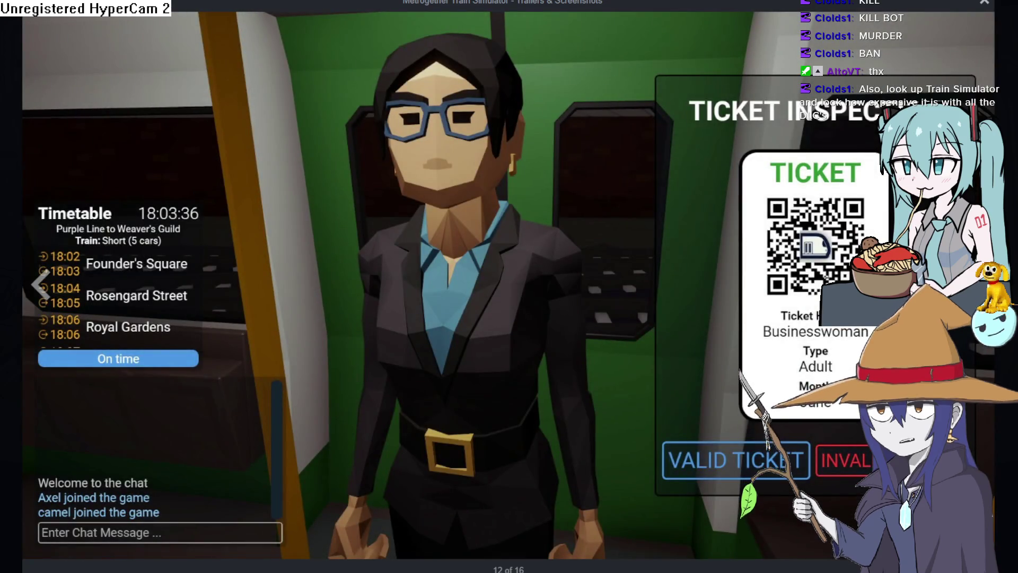
pyautogui.click(15, 62)
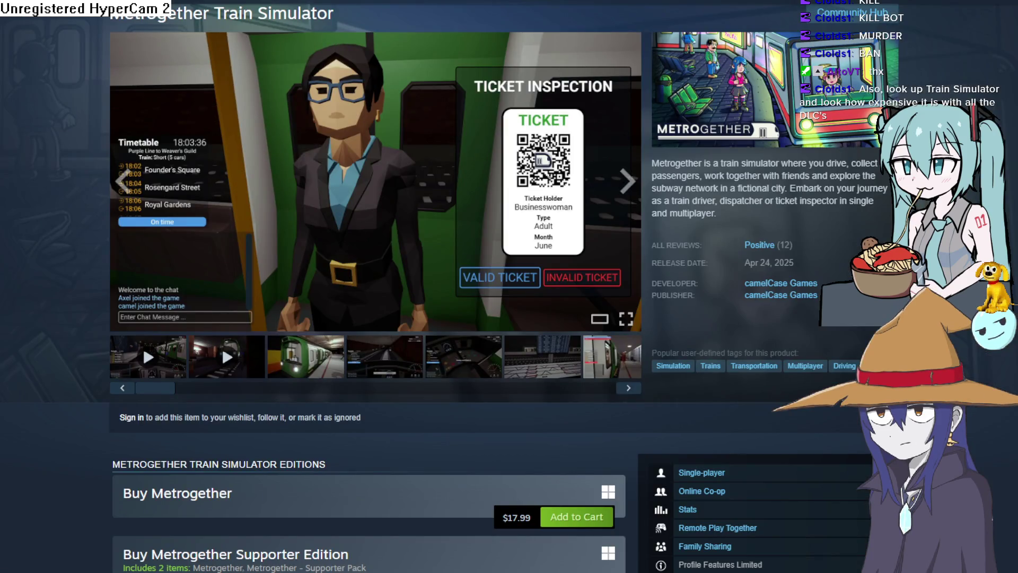
# Return to the Train Simulator results and open the 15th Anniversary Scenario Pack
pyautogui.hotkey('alt', 'Left')
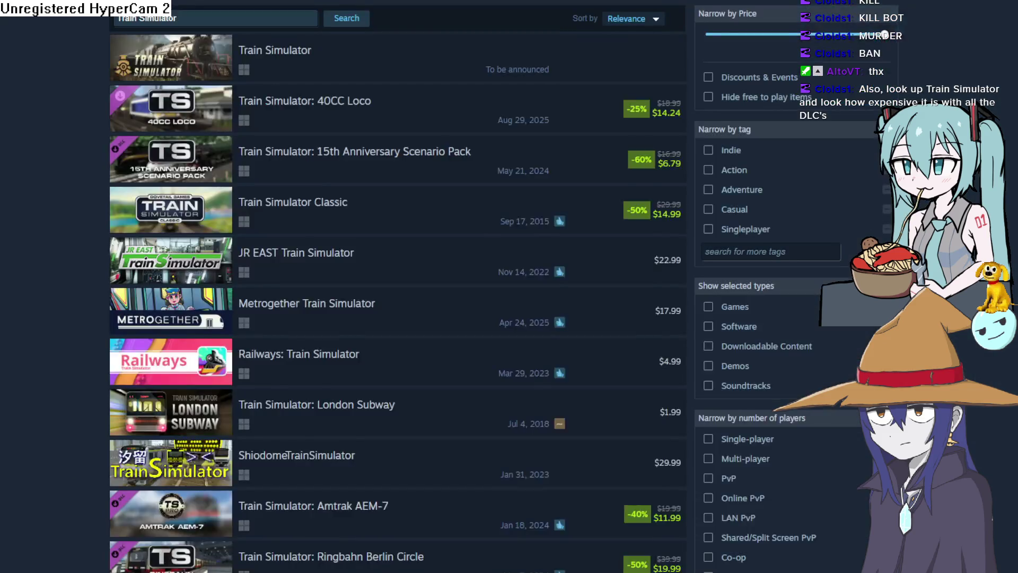
pyautogui.moveTo(404, 310)
pyautogui.scroll(-3, 403, 318)
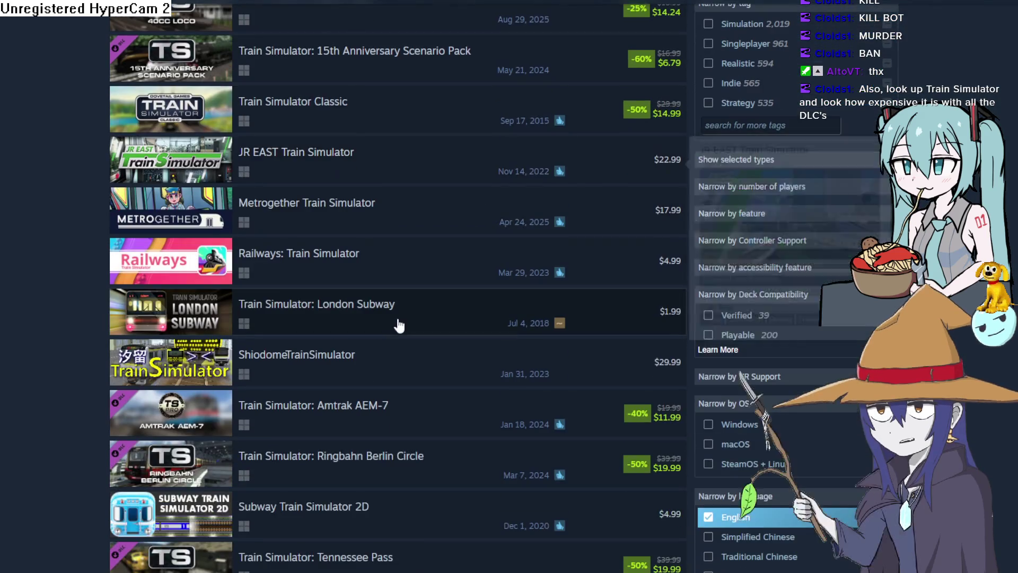
pyautogui.scroll(3, 398, 325)
pyautogui.moveTo(376, 192)
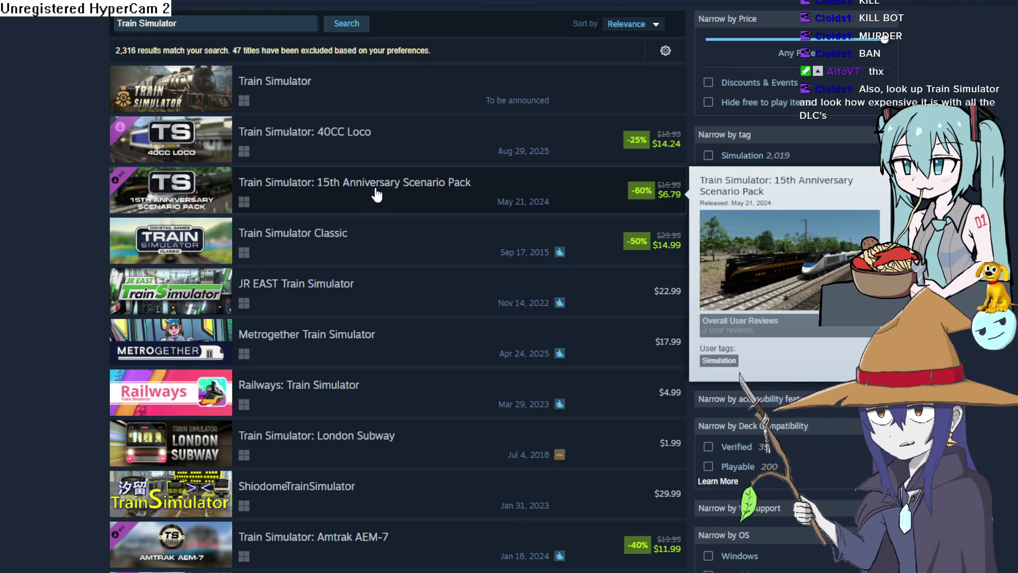
pyautogui.click(376, 193)
# Browse the Scenario Pack's screenshots, then go back to the Train Simulator results
pyautogui.scroll(-7, 356, 246)
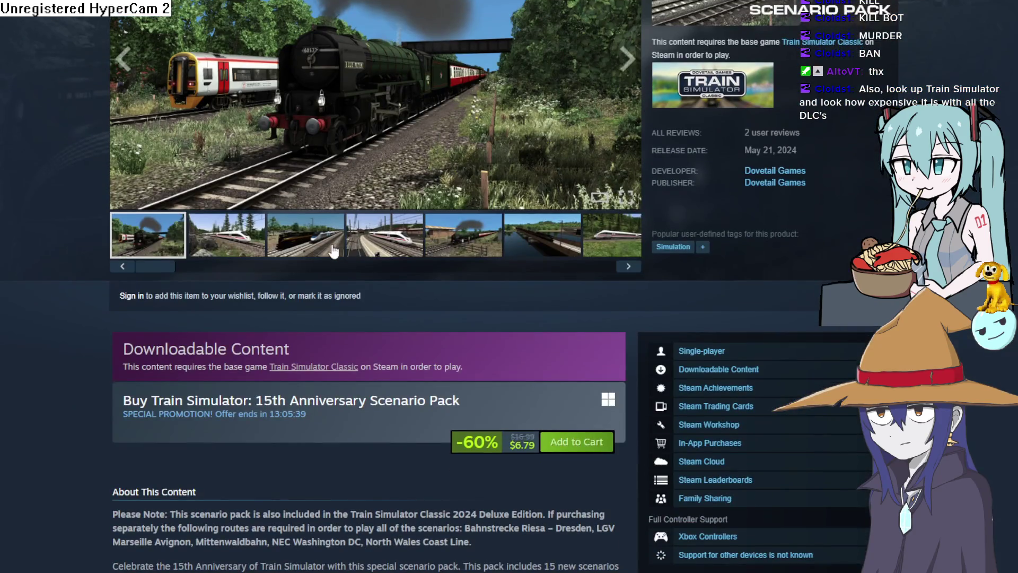
pyautogui.click(326, 245)
pyautogui.click(168, 246)
pyautogui.scroll(5, 212, 244)
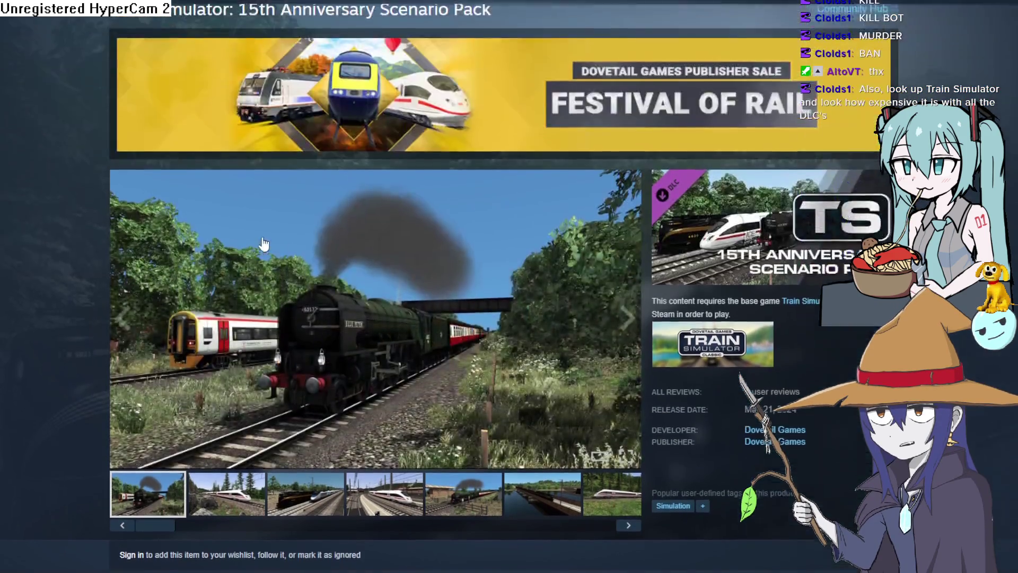
pyautogui.scroll(-2, 297, 255)
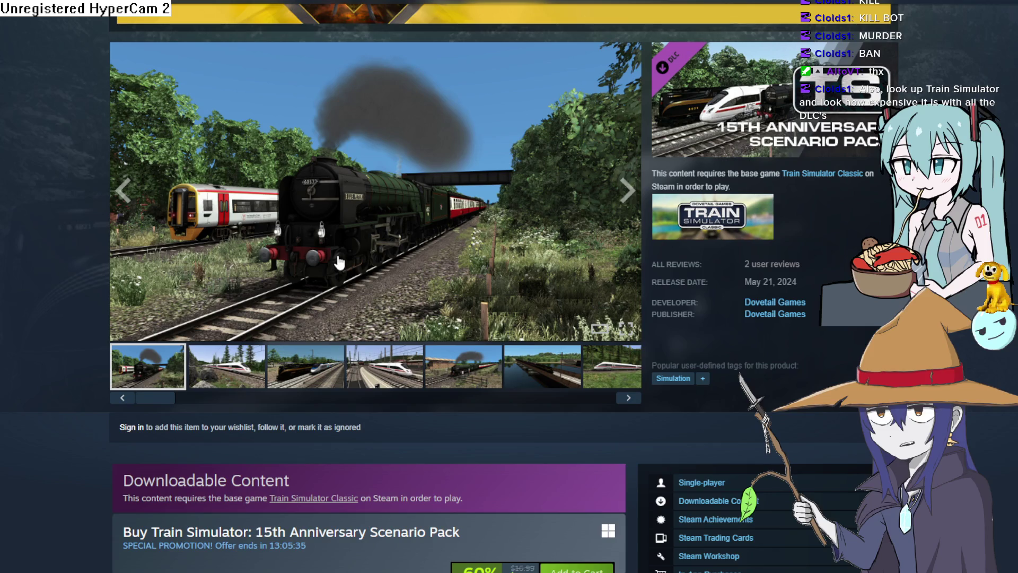
pyautogui.scroll(-5, 334, 260)
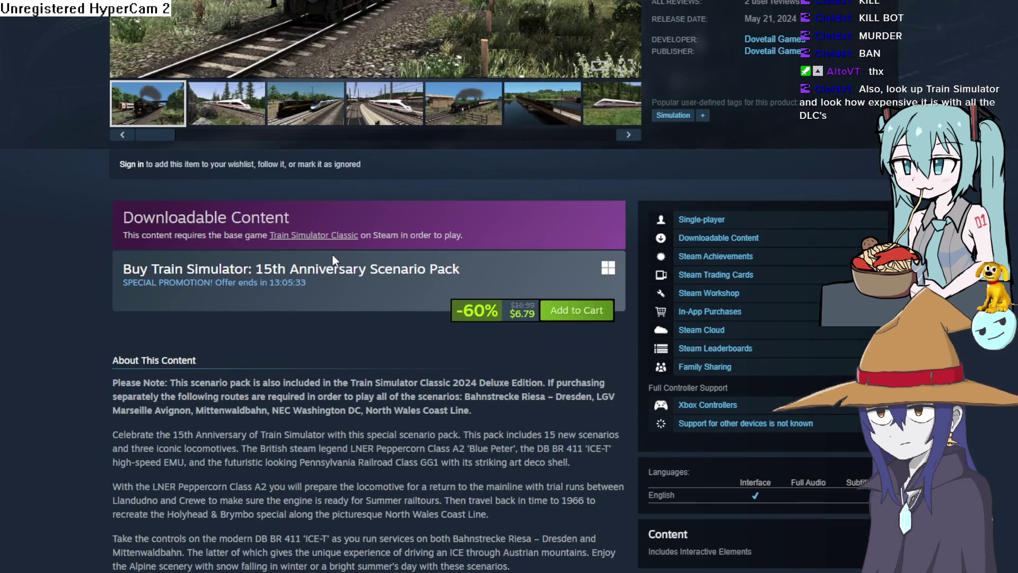
pyautogui.scroll(5, 332, 253)
pyautogui.scroll(-5, 333, 255)
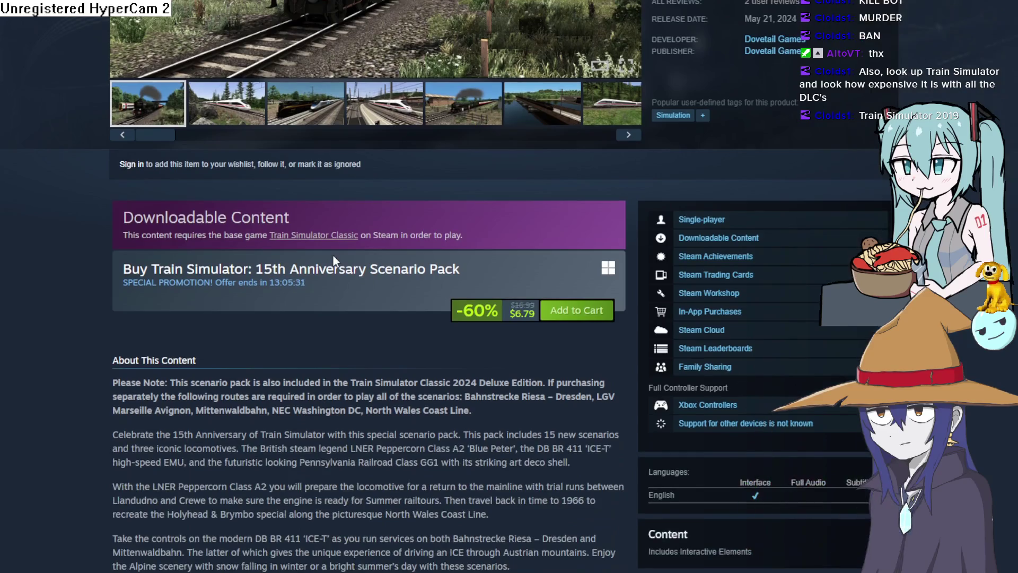
pyautogui.hotkey('alt', 'Left')
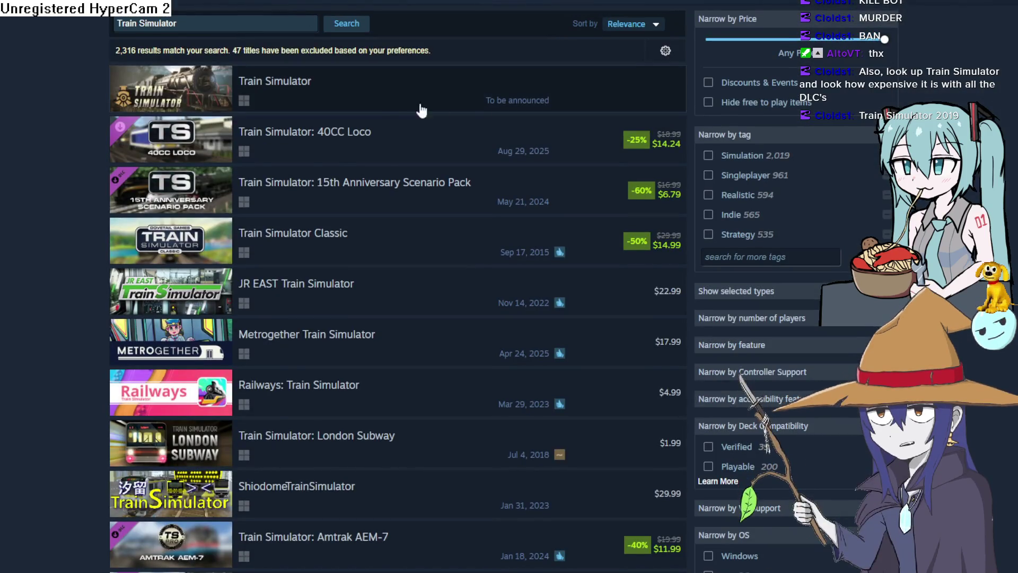
# Search for Train Simulator 2019 and open the Trainz Railroad Simulator 2019 page
pyautogui.moveTo(309, 88)
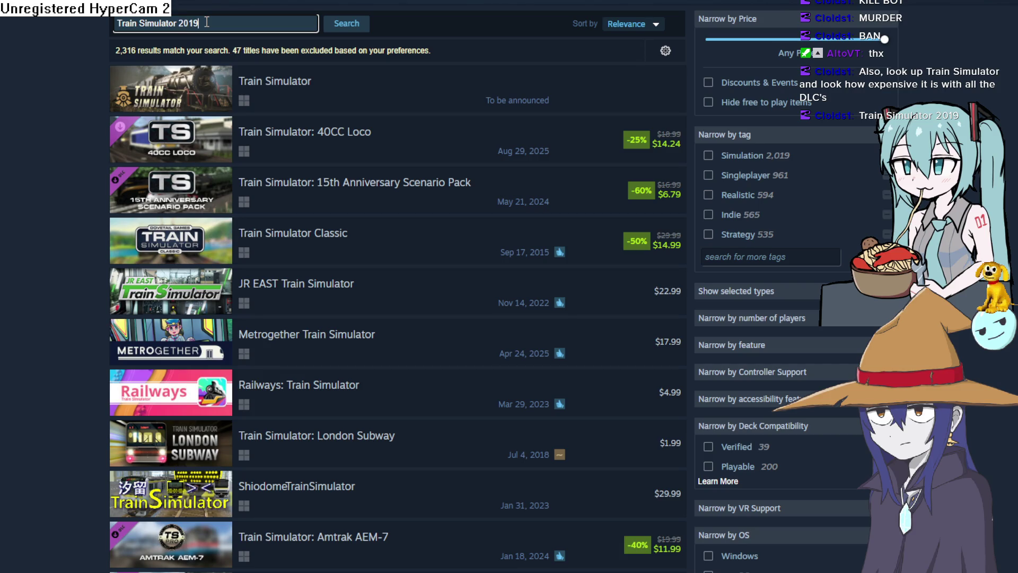
pyautogui.click(346, 24)
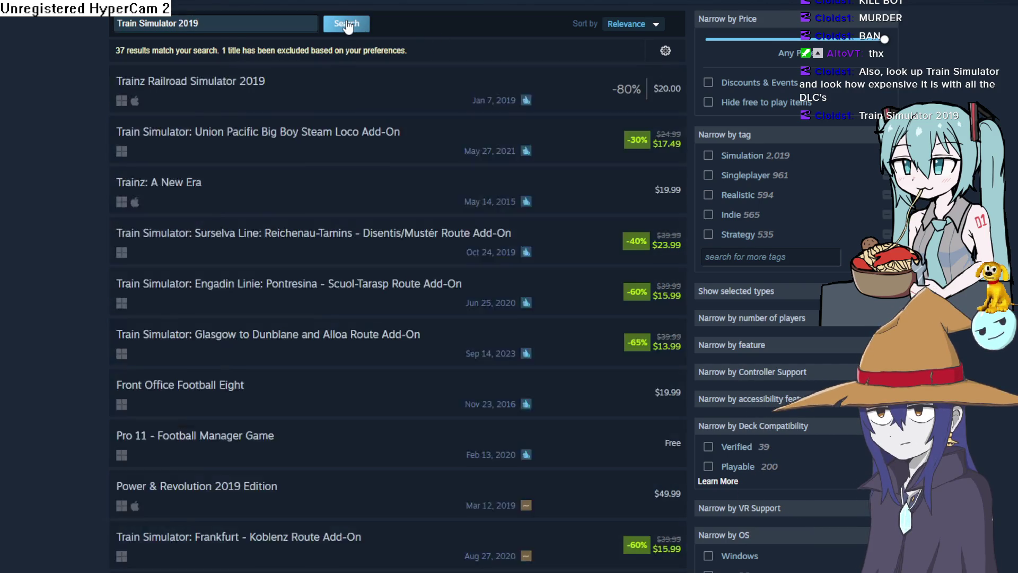
pyautogui.moveTo(343, 102)
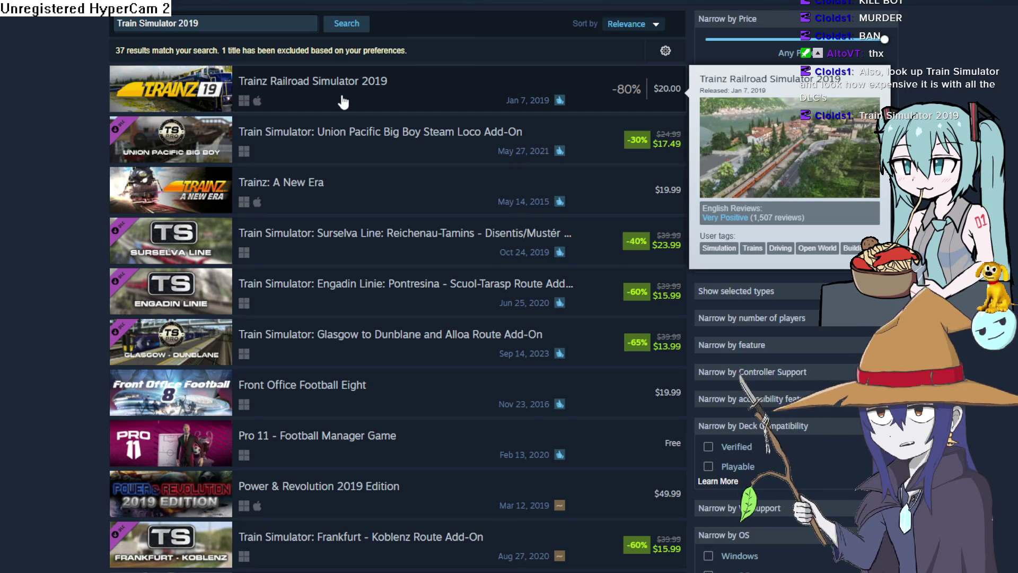
pyautogui.click(344, 102)
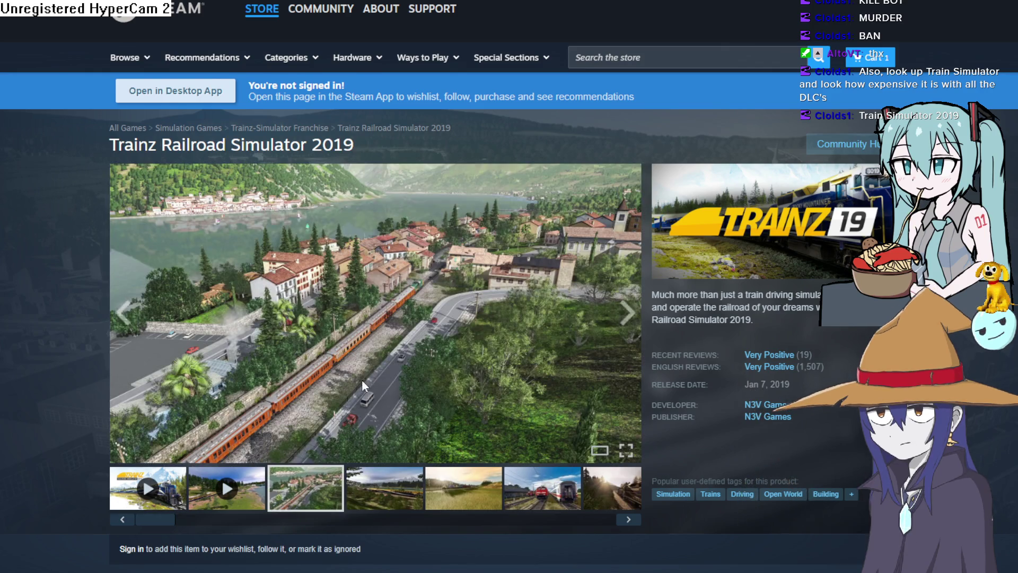
# Step through the Trainz Railroad Simulator 2019 screenshots in the full-window viewer
pyautogui.click(362, 380)
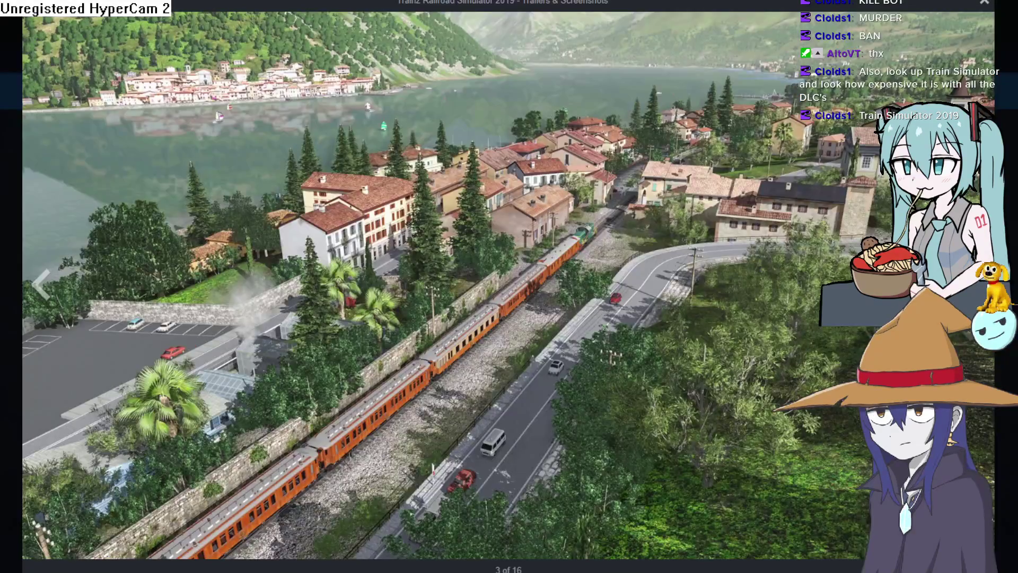
pyautogui.press('Right')
pyautogui.press('Right')
pyautogui.press('Right')
pyautogui.press('Right')
pyautogui.press('Right')
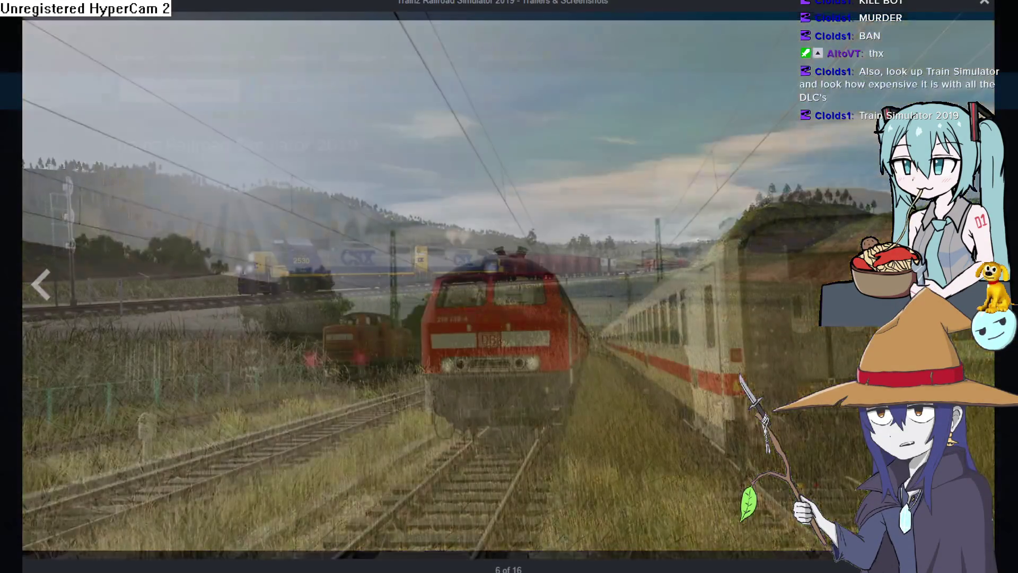
pyautogui.press('Right')
pyautogui.press('Right')
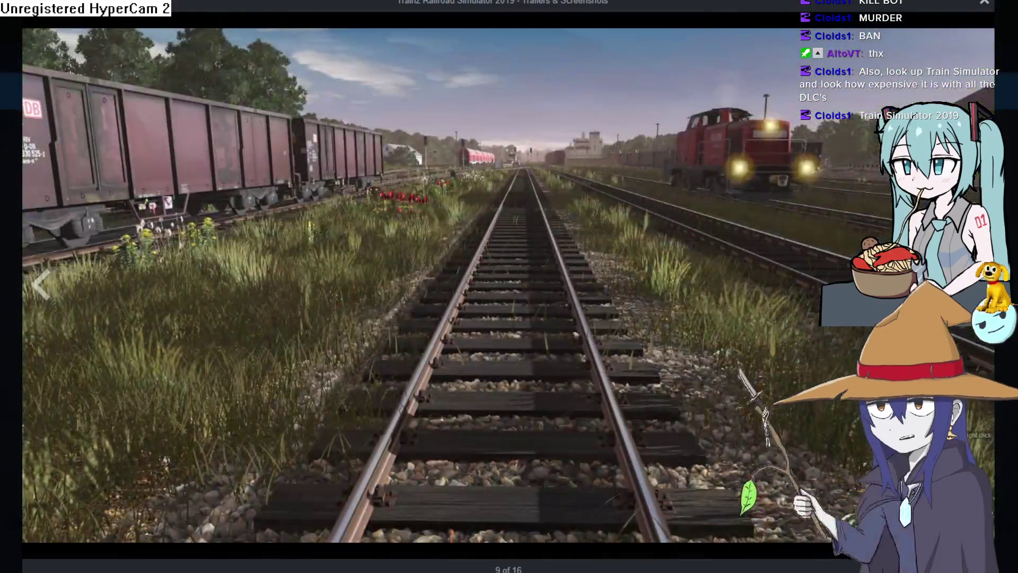
pyautogui.press('Right')
pyautogui.press('Right')
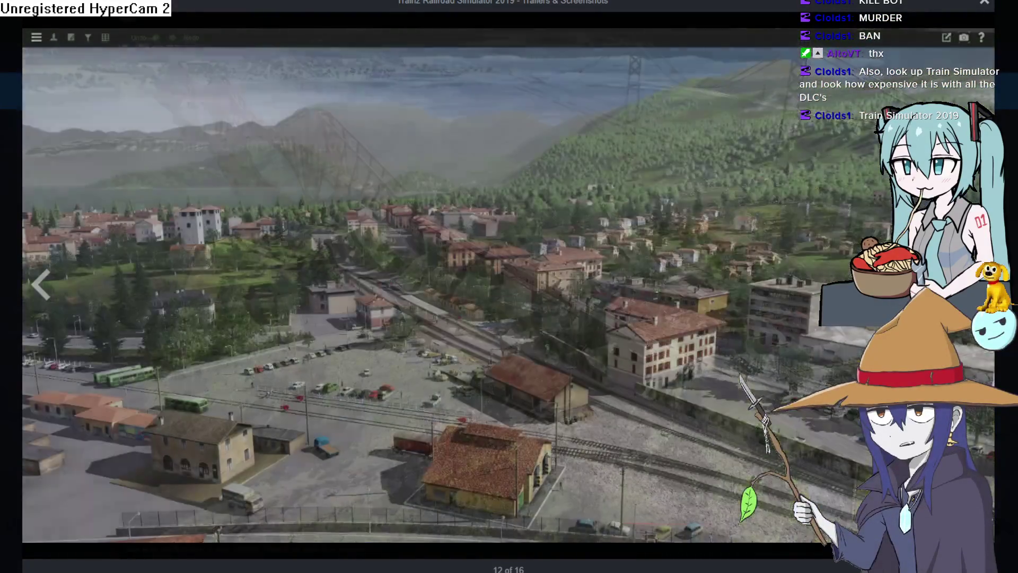
pyautogui.press('Right')
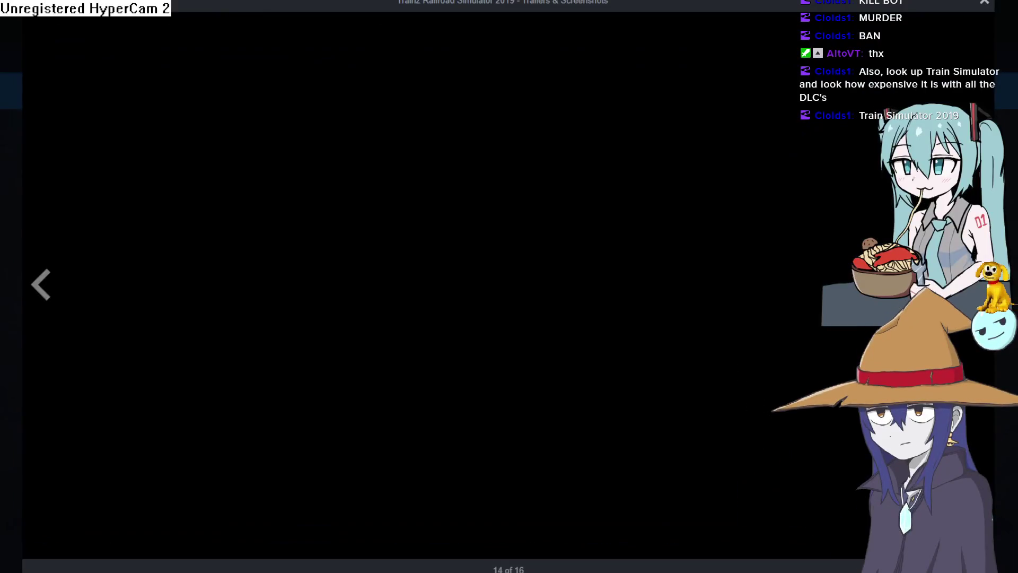
pyautogui.press('Escape')
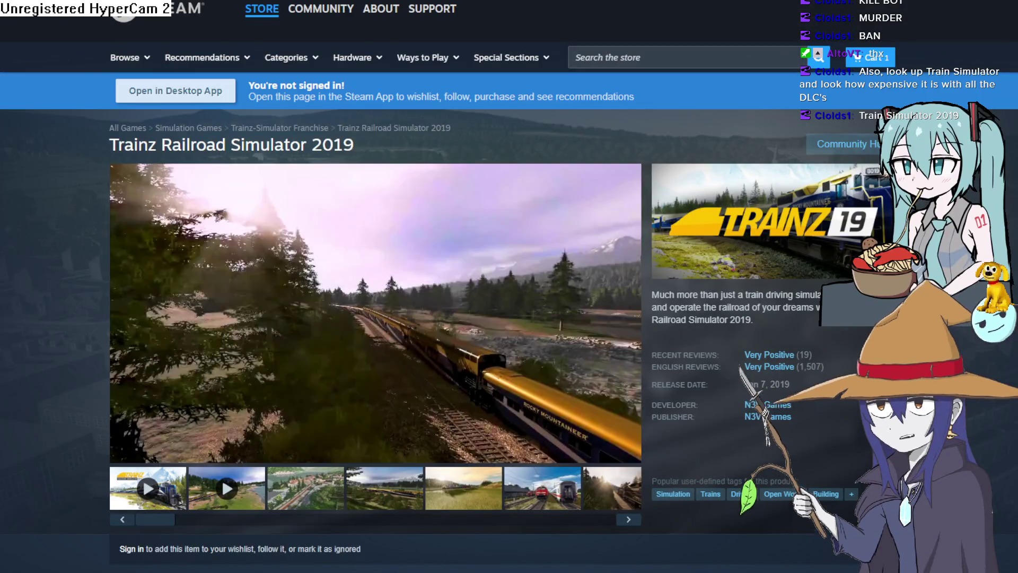
# Search 'Train Simulator 2019' again and open the Pro 11 - Football Manager Game result
pyautogui.write('Train Simulator 2019')
pyautogui.press('Return')
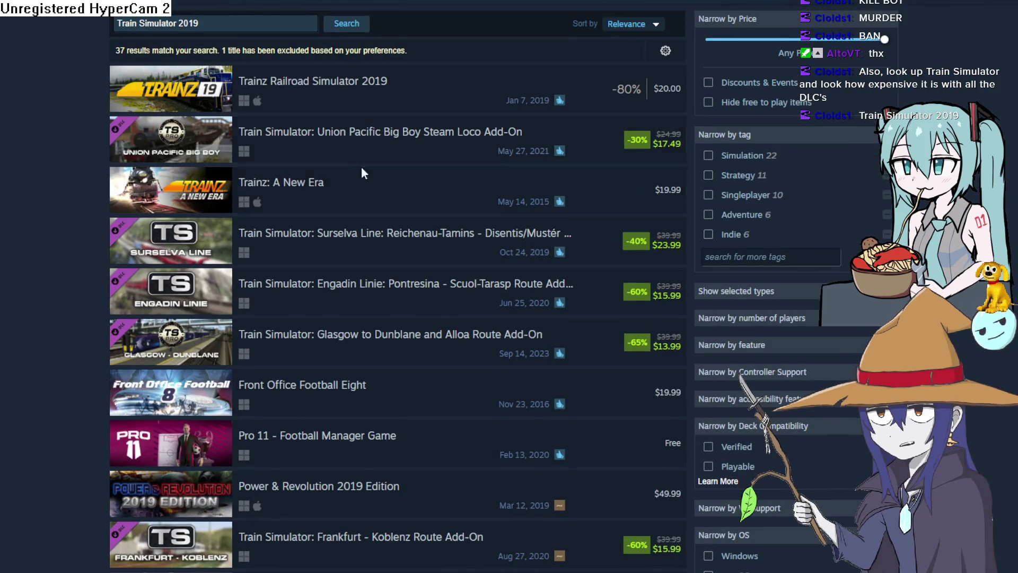
pyautogui.moveTo(374, 359)
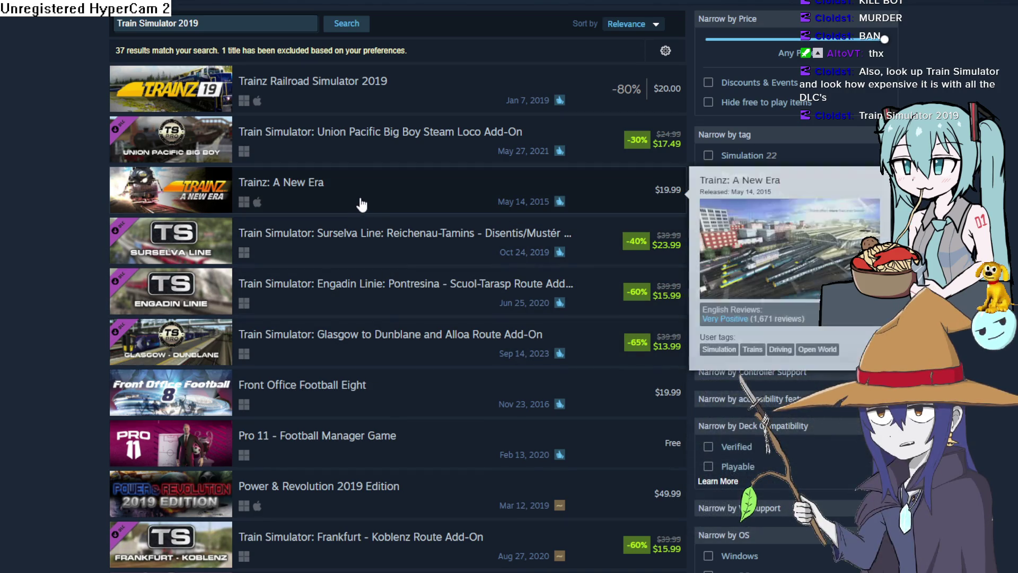
pyautogui.scroll(-2, 321, 337)
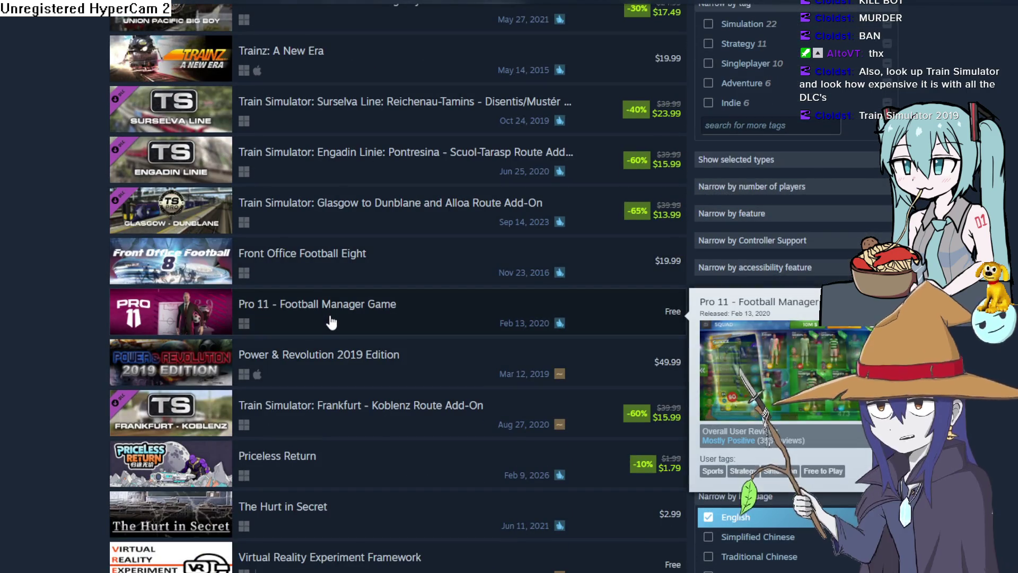
pyautogui.click(329, 314)
pyautogui.scroll(-3, 329, 316)
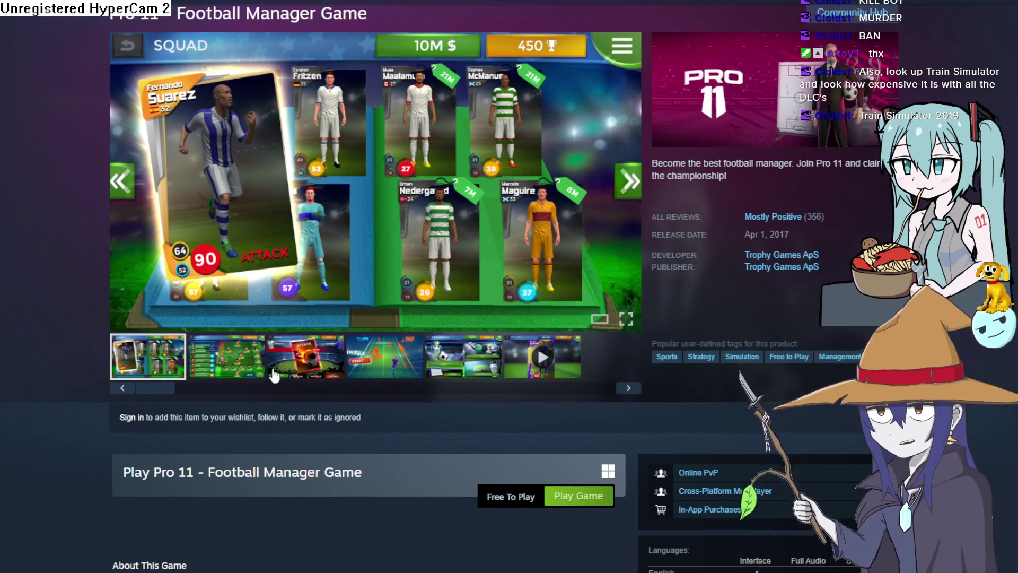
pyautogui.click(241, 374)
pyautogui.click(610, 212)
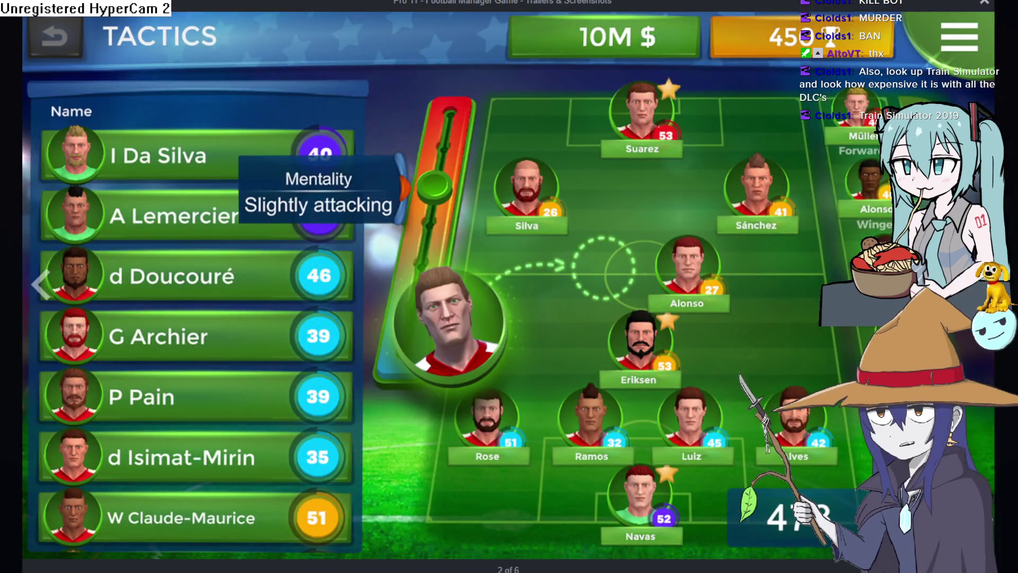
pyautogui.press('Right')
pyautogui.press('Right')
pyautogui.press('Escape')
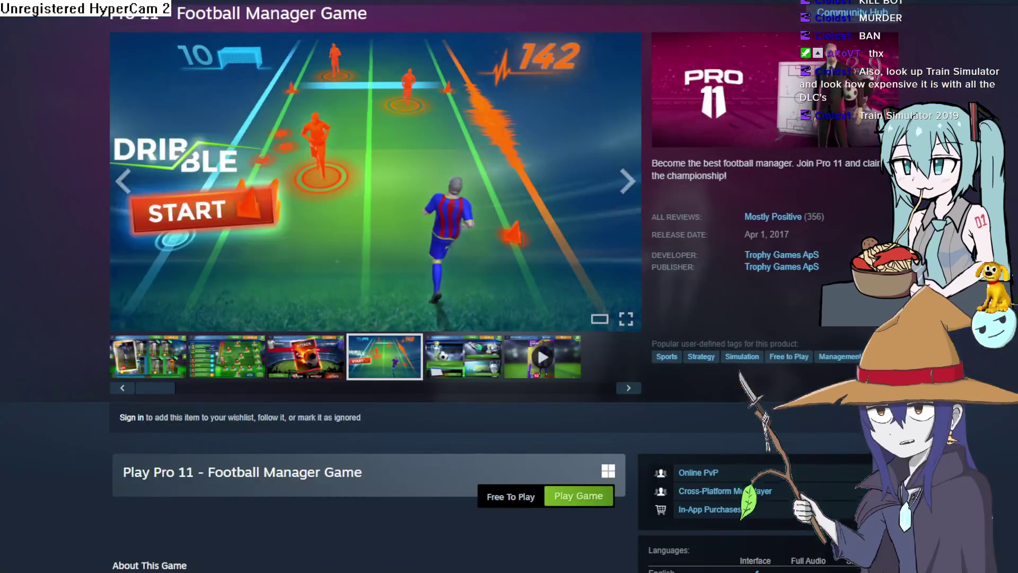
pyautogui.click(293, 375)
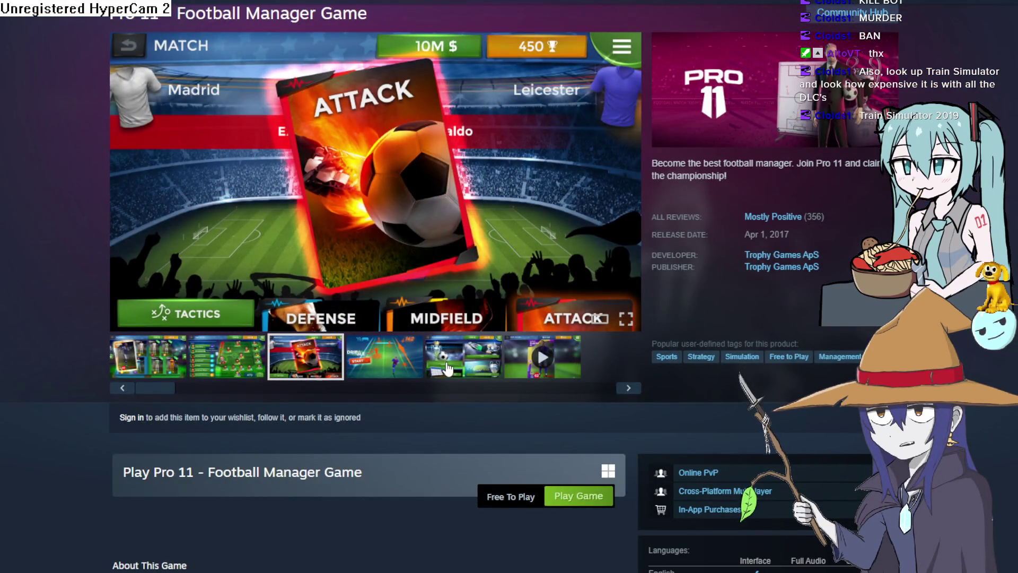
pyautogui.click(447, 368)
pyautogui.click(384, 366)
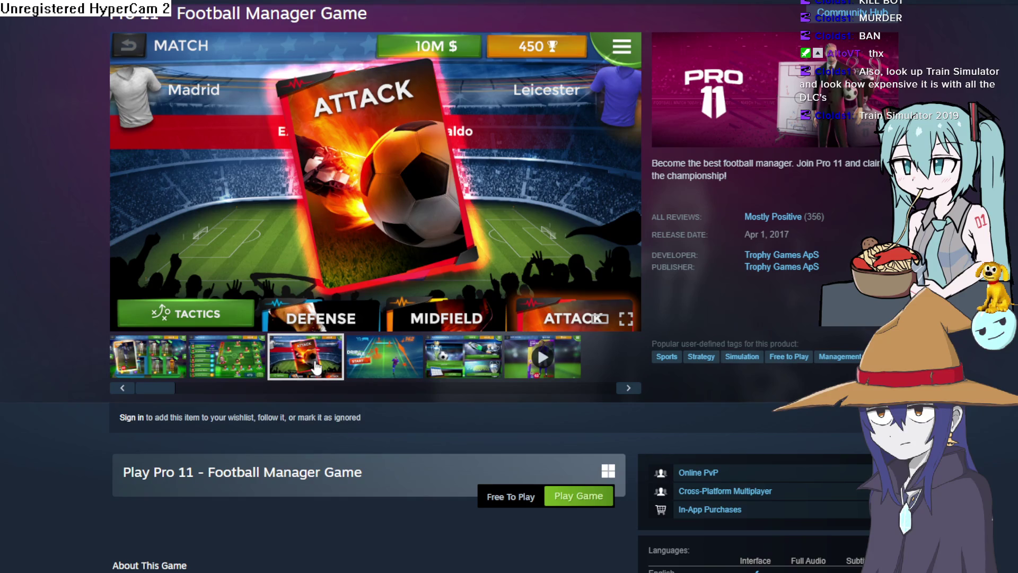
pyautogui.click(243, 363)
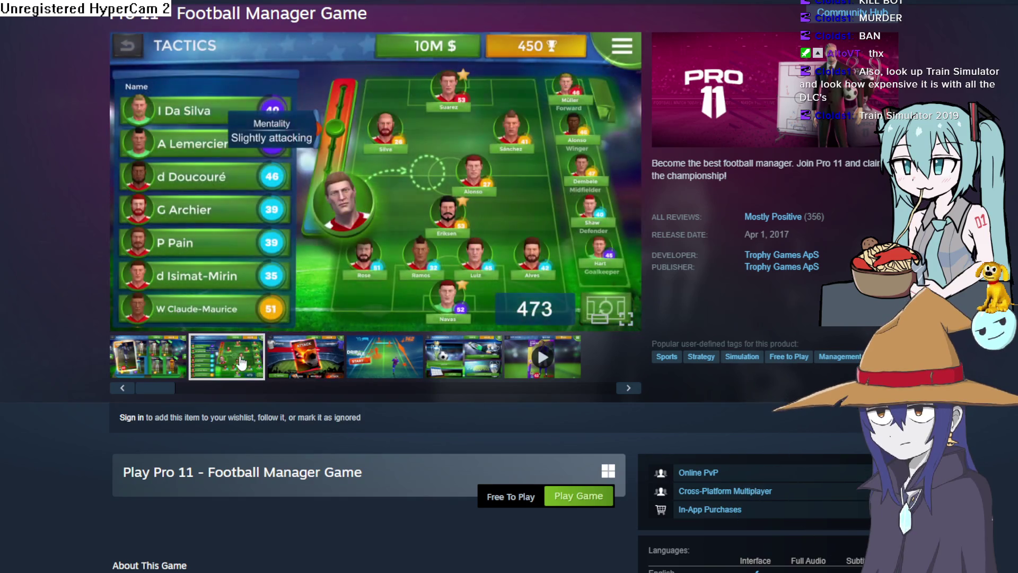
pyautogui.click(166, 370)
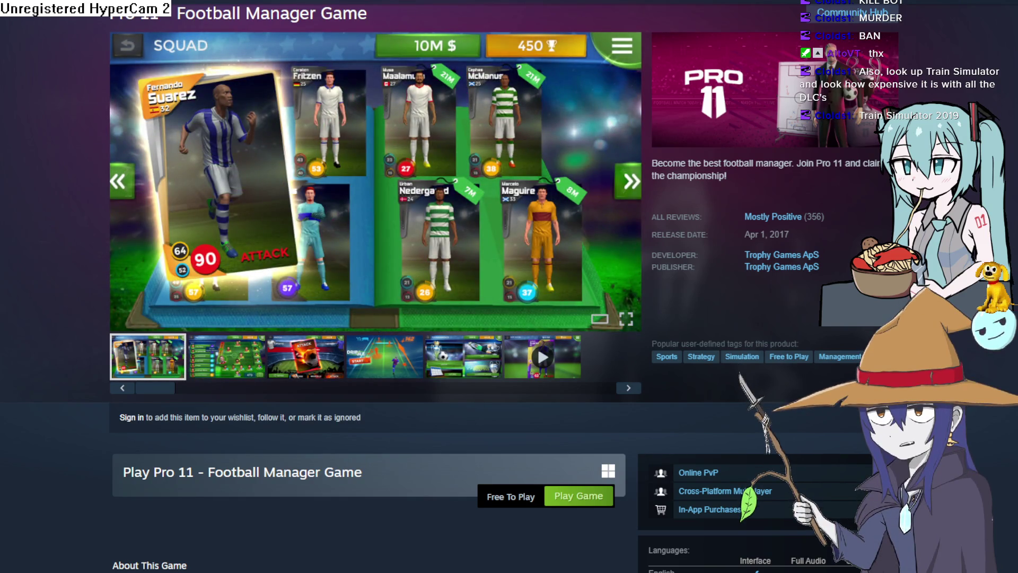
pyautogui.hotkey('alt', 'Left')
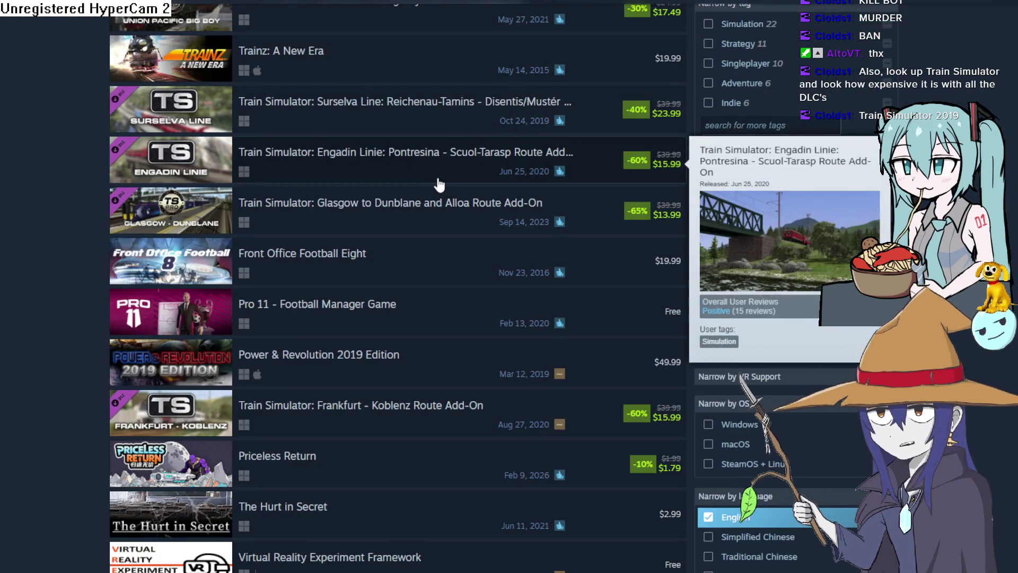
pyautogui.scroll(-2, 434, 193)
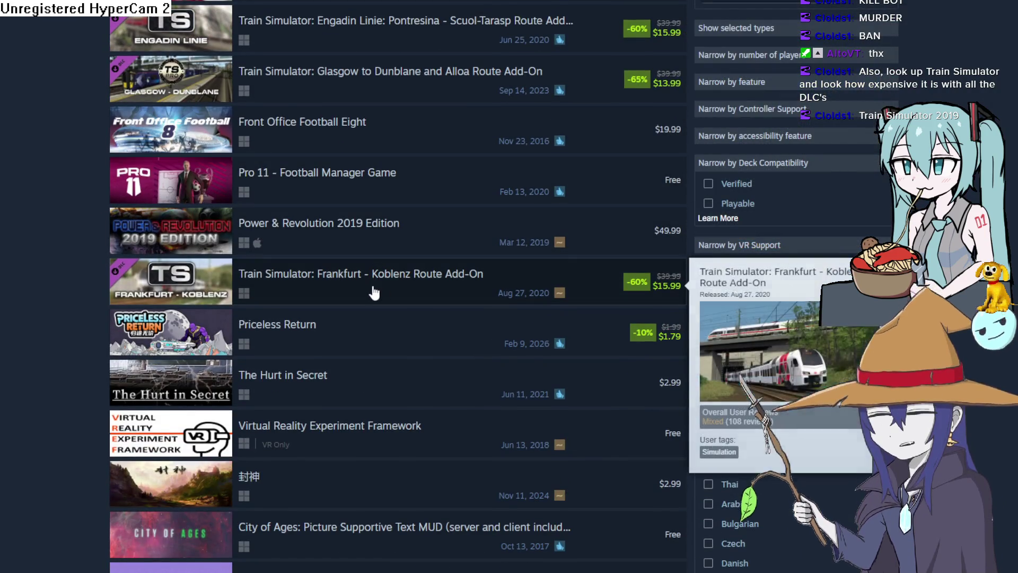
pyautogui.scroll(2, 381, 286)
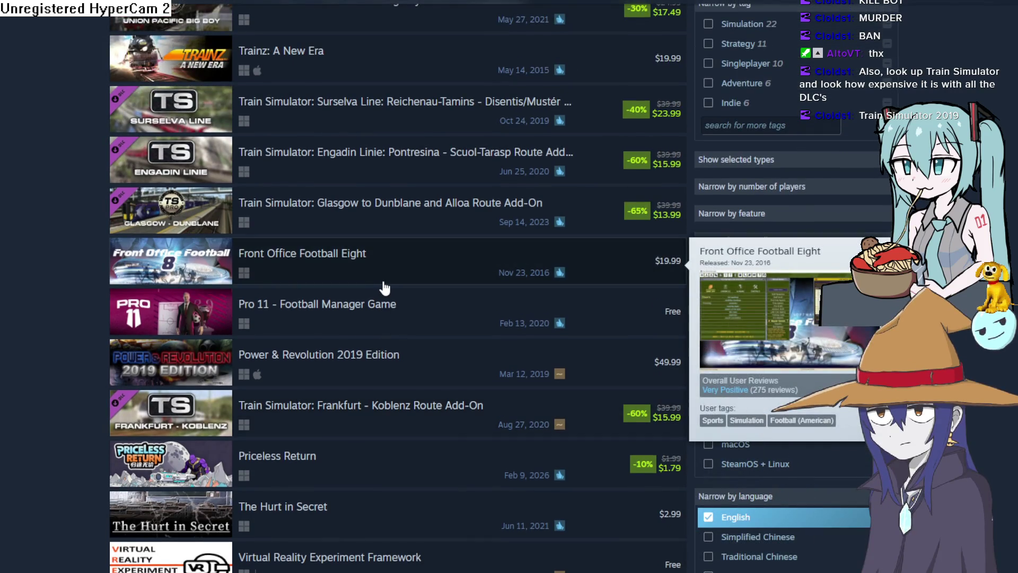
pyautogui.scroll(4, 384, 288)
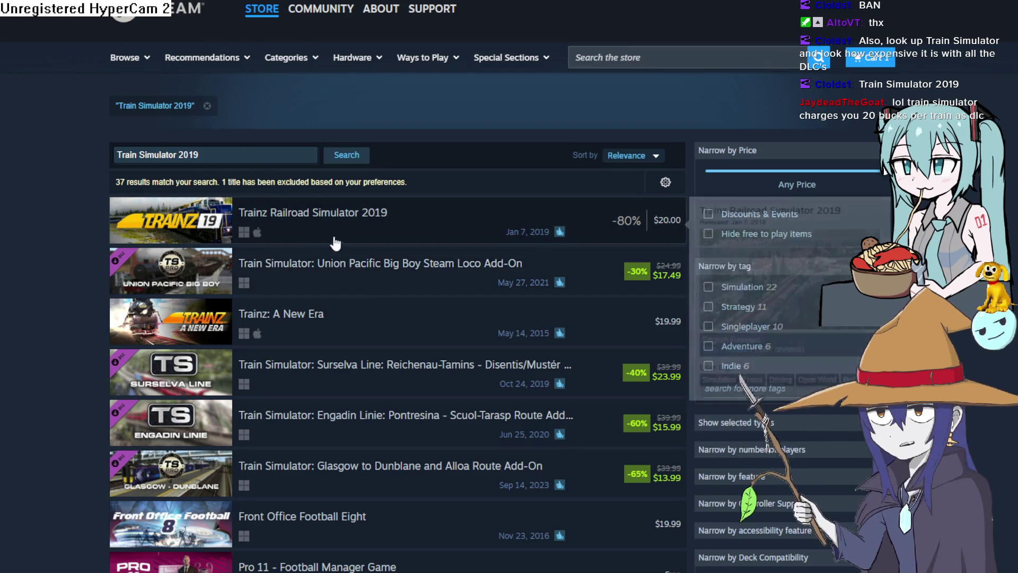
# Open the Union Pacific Big Boy add-on, then the Train Simulator Classic base game page
pyautogui.click(379, 277)
pyautogui.scroll(-5, 741, 215)
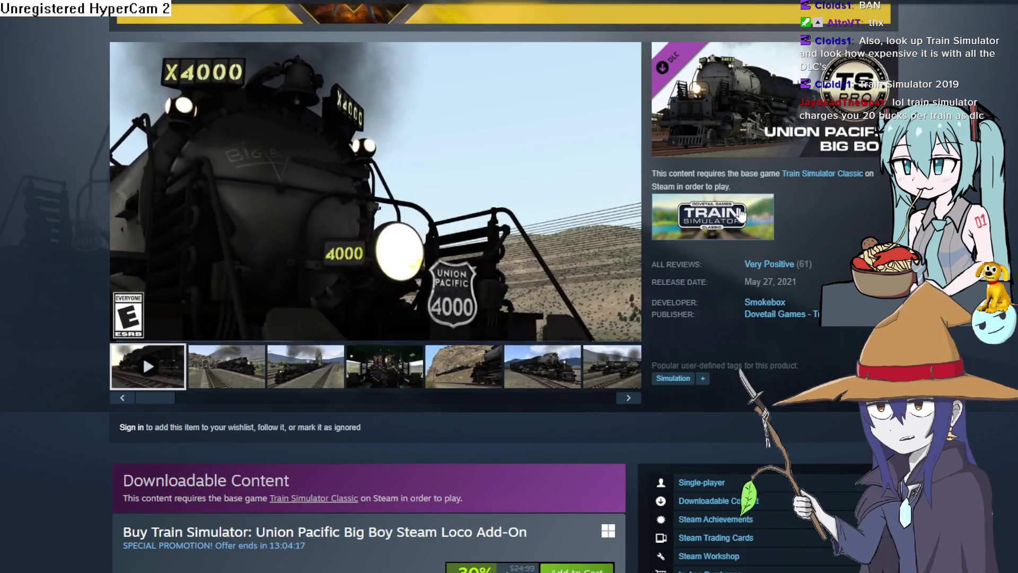
pyautogui.click(741, 215)
# Expand the full list of Train Simulator Classic's add-ons
pyautogui.scroll(-5, 651, 229)
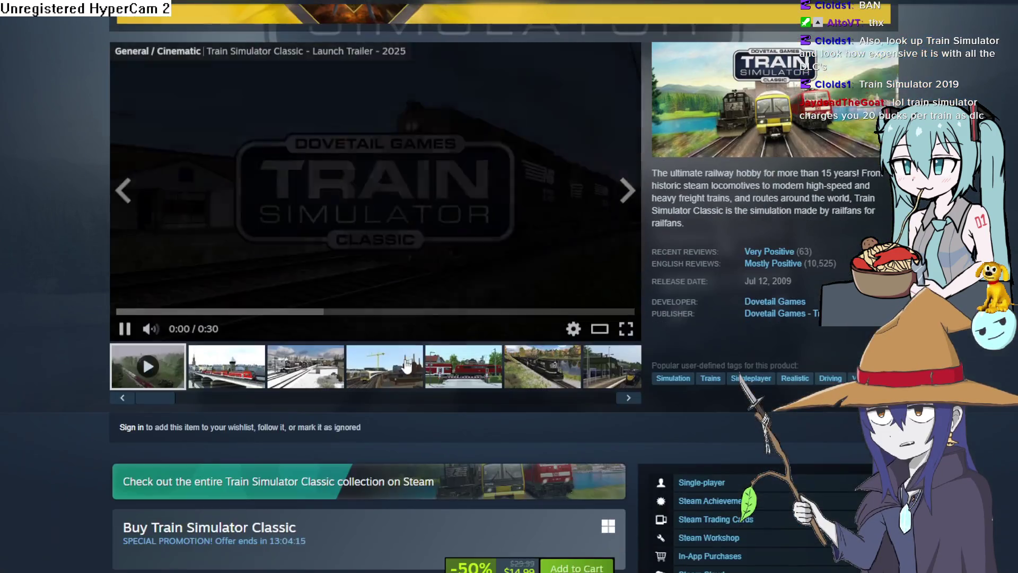
pyautogui.scroll(-3, 379, 368)
pyautogui.scroll(-5, 373, 341)
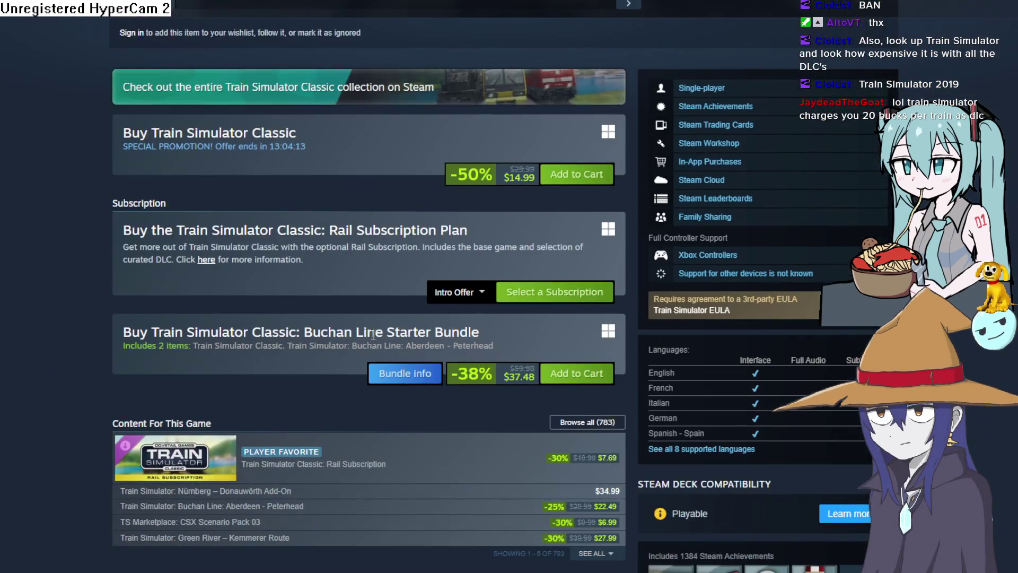
pyautogui.click(577, 422)
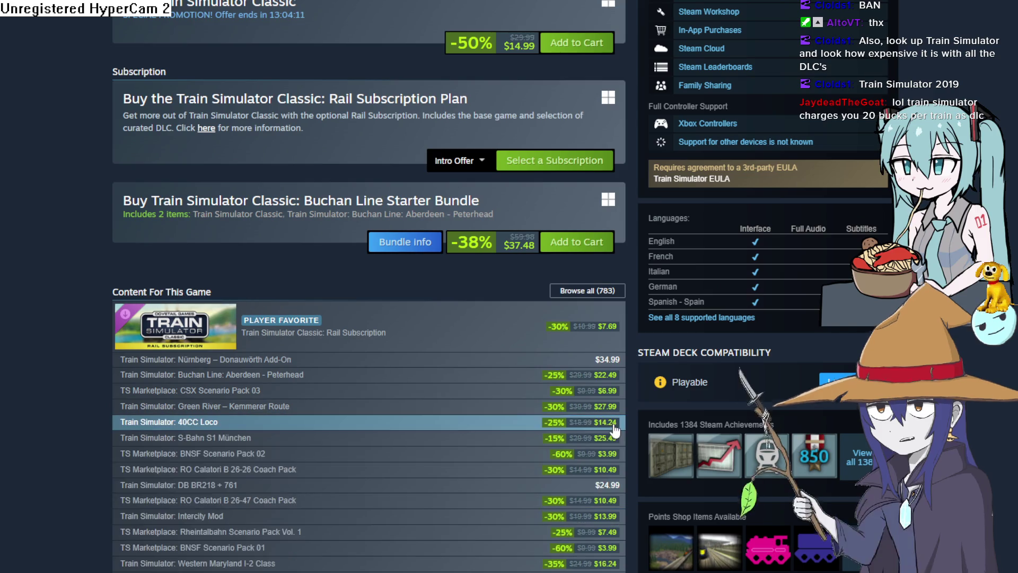
# Go down the DLC list to Sep 2016 and open the GWR Saint Class & Travelling Post Office add-on
pyautogui.scroll(-15, 482, 371)
pyautogui.scroll(-20, 473, 356)
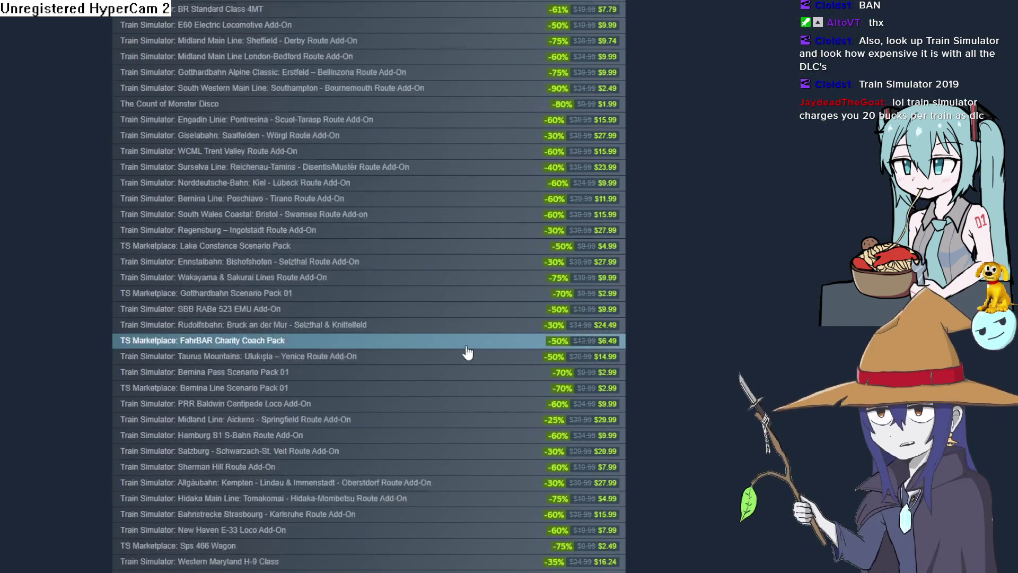
pyautogui.scroll(5, 414, 289)
pyautogui.scroll(5, 263, 212)
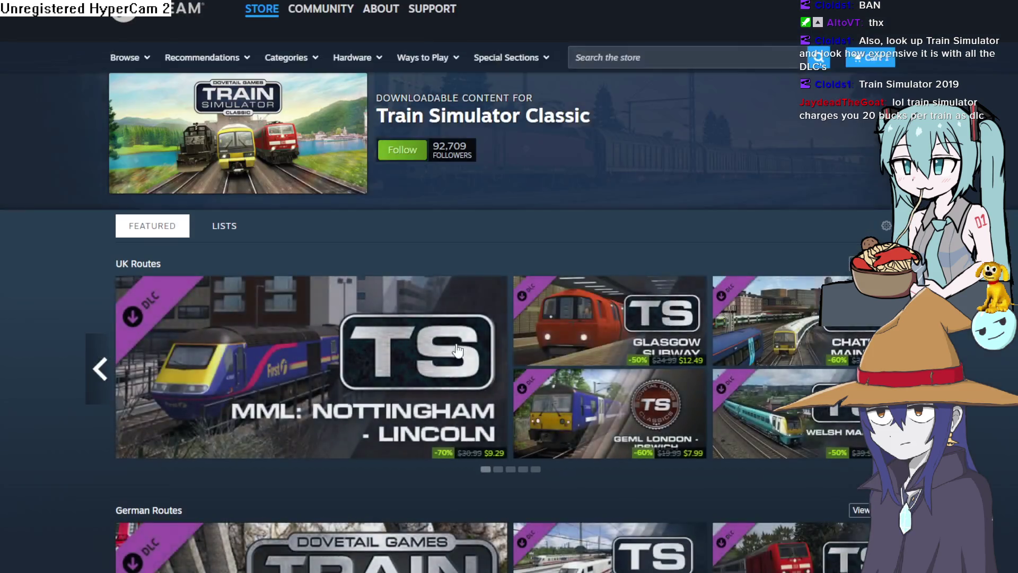
pyautogui.scroll(-15, 370, 309)
pyautogui.scroll(-20, 370, 309)
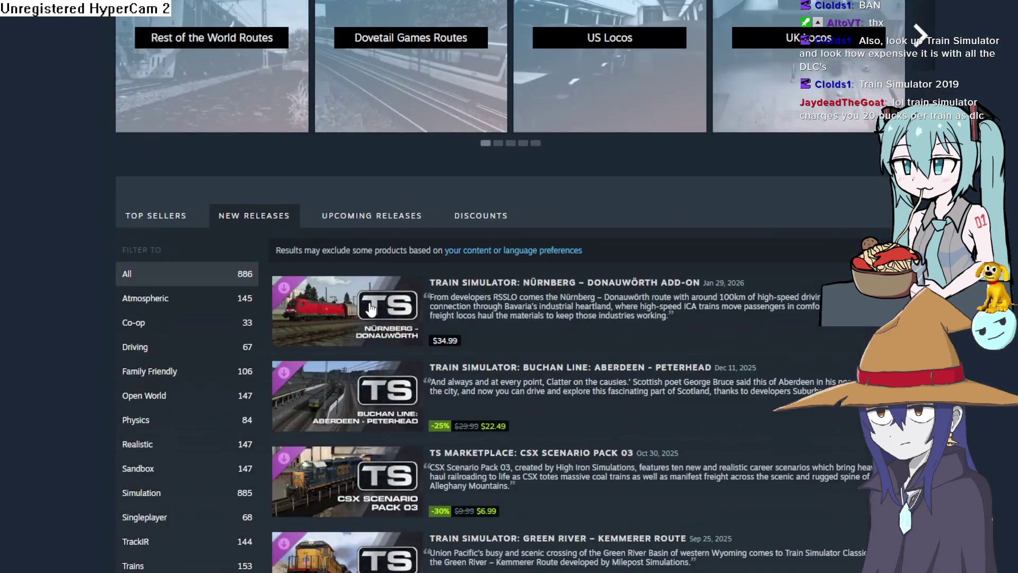
pyautogui.scroll(-20, 370, 309)
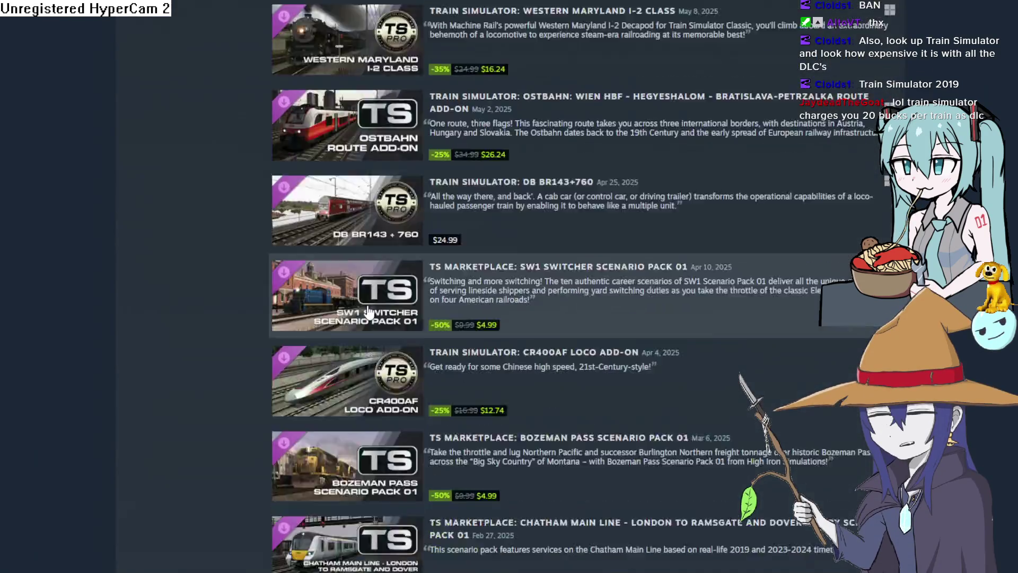
pyautogui.scroll(-20, 368, 313)
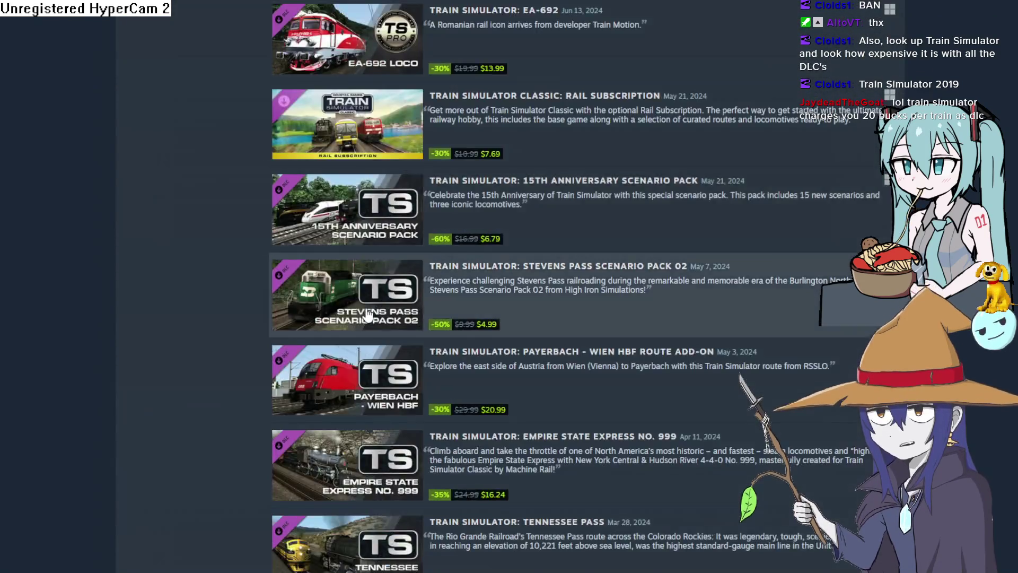
pyautogui.scroll(-20, 366, 317)
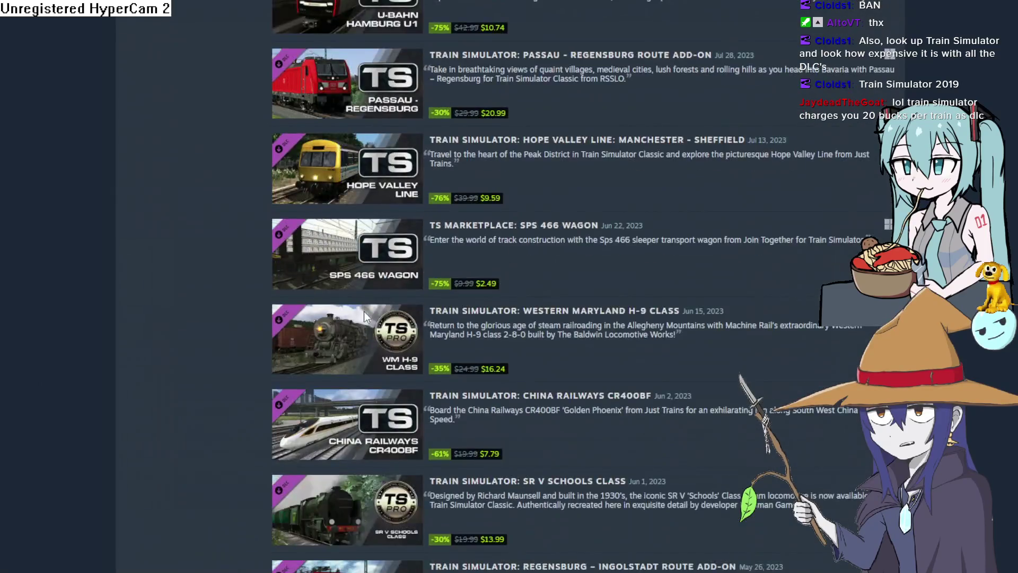
pyautogui.scroll(-20, 362, 329)
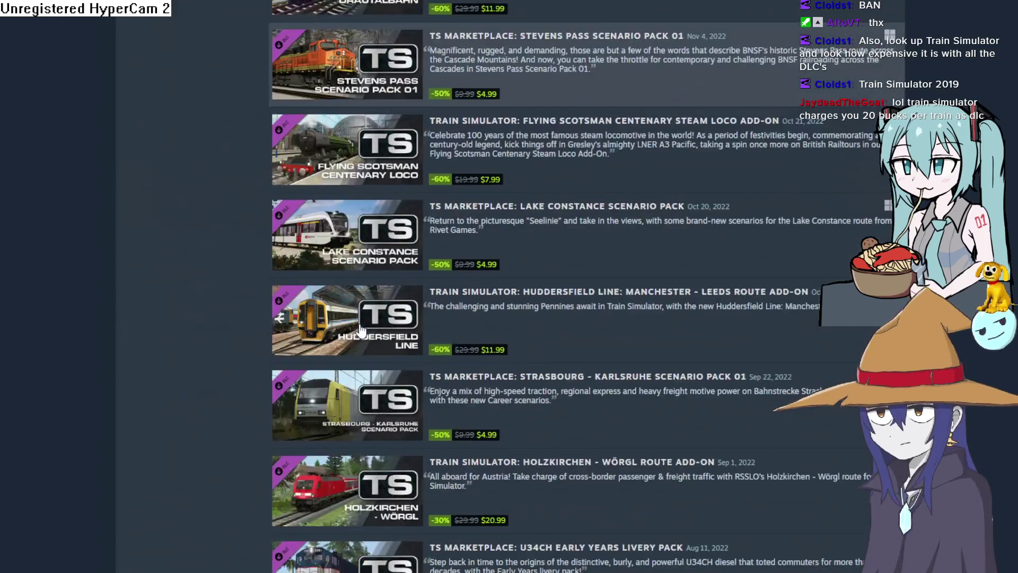
pyautogui.scroll(-20, 356, 305)
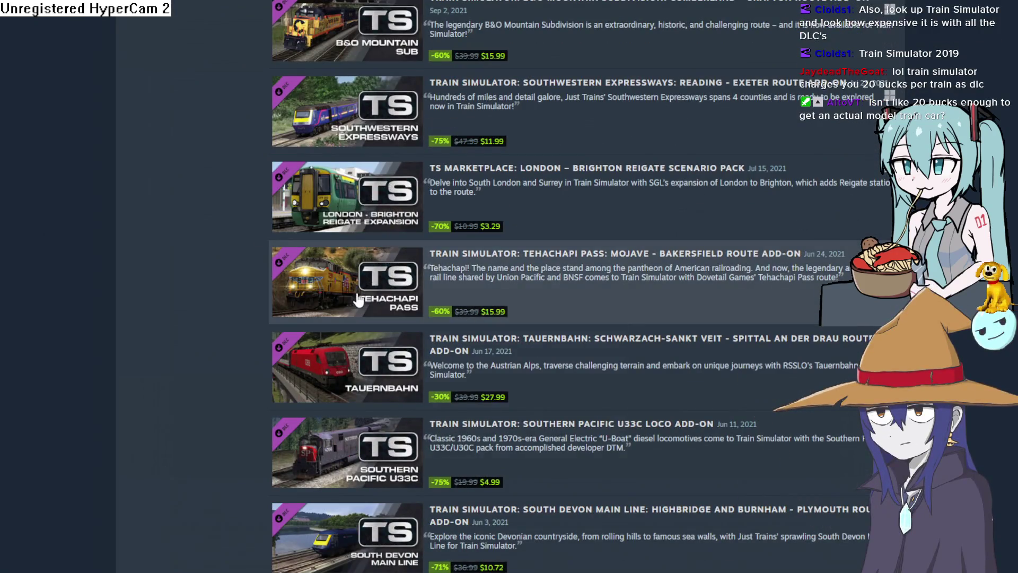
pyautogui.scroll(-20, 366, 291)
pyautogui.scroll(-20, 382, 291)
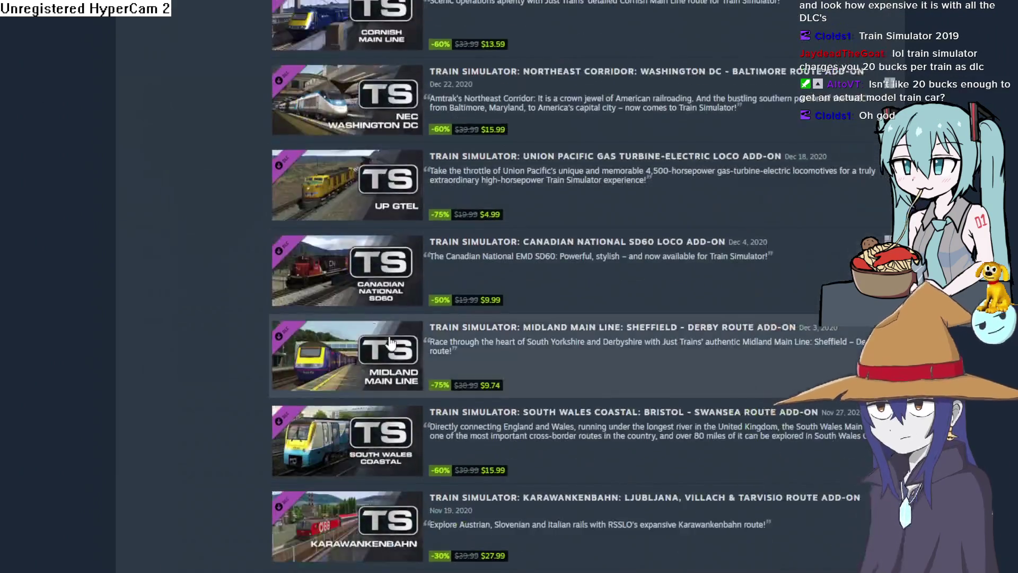
pyautogui.scroll(-8, 392, 300)
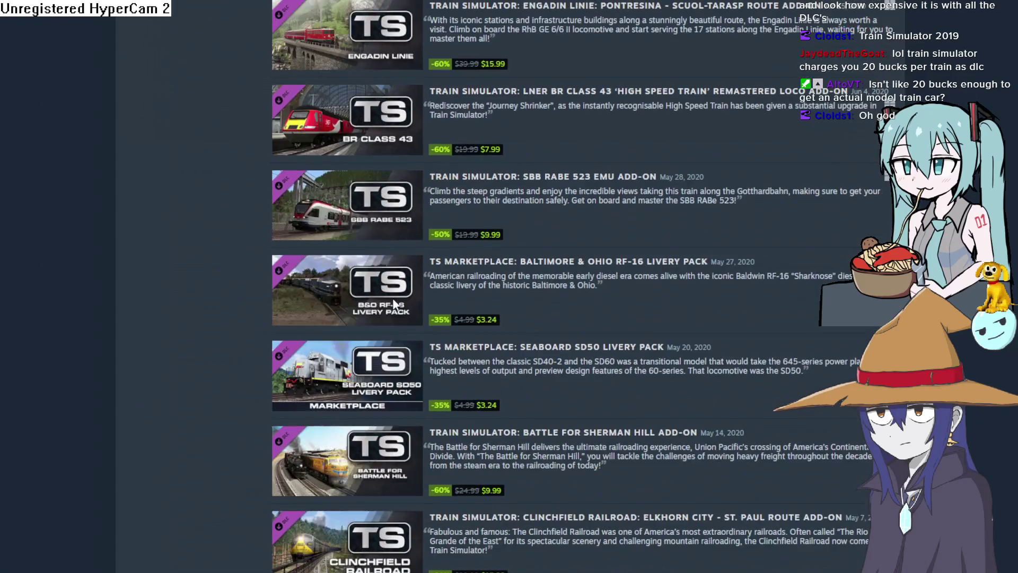
pyautogui.scroll(-20, 393, 306)
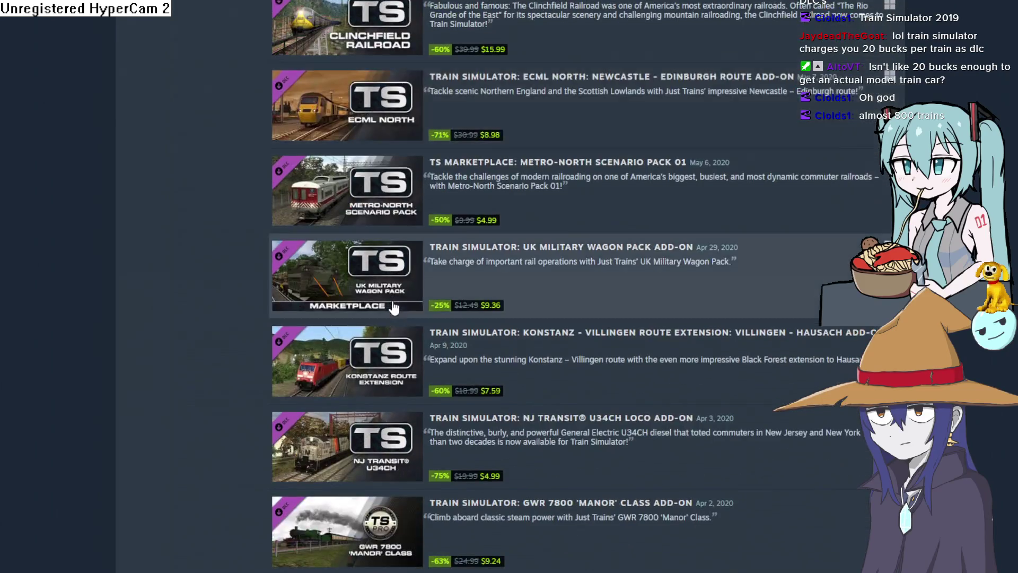
pyautogui.scroll(-10, 393, 310)
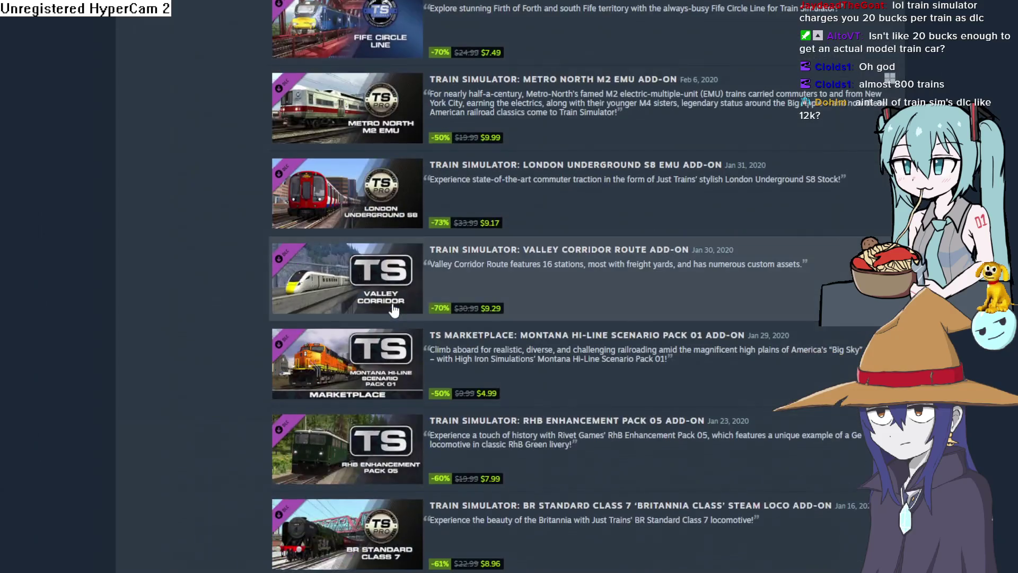
pyautogui.scroll(-20, 393, 310)
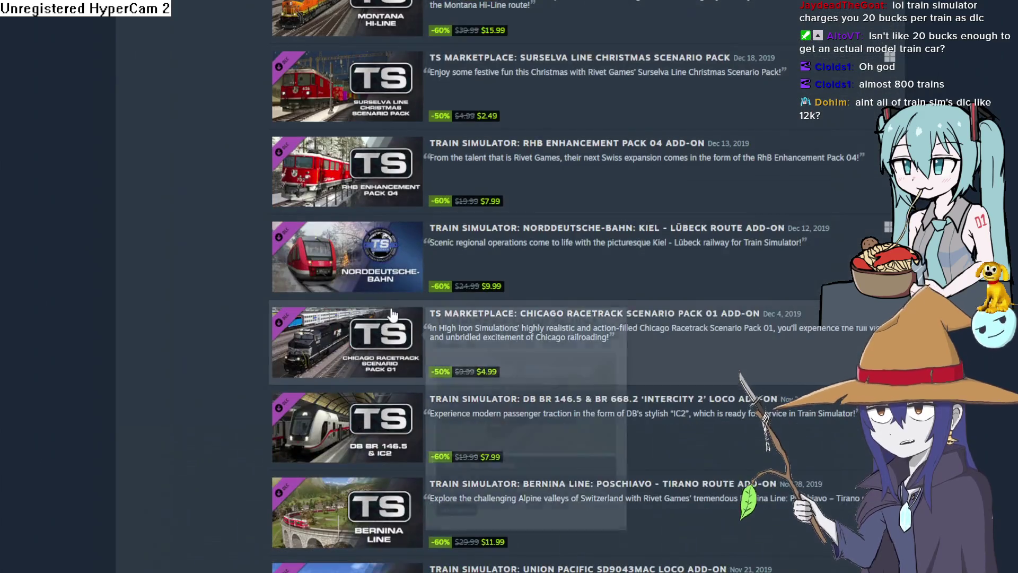
pyautogui.scroll(-13, 393, 310)
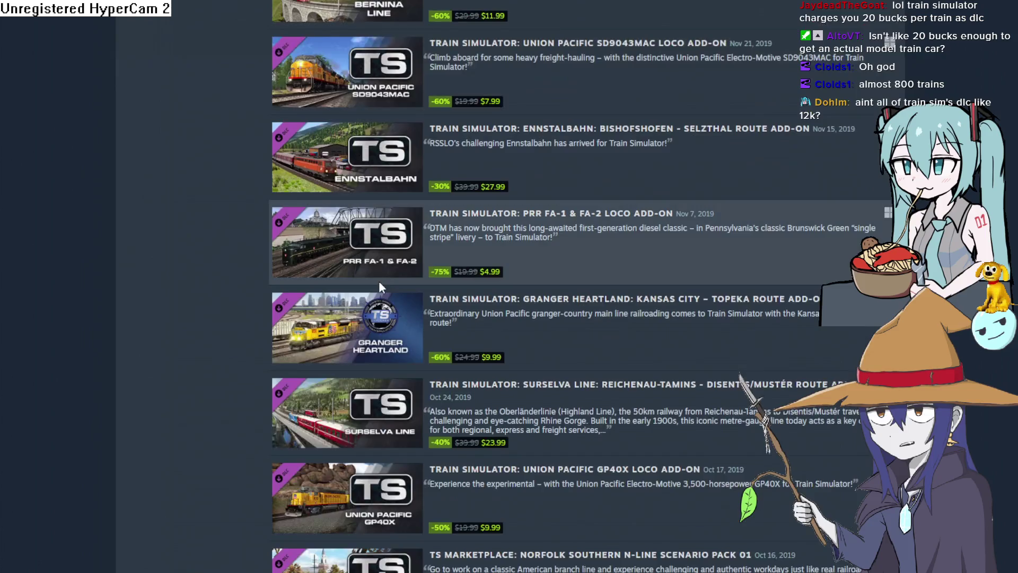
pyautogui.scroll(-20, 380, 289)
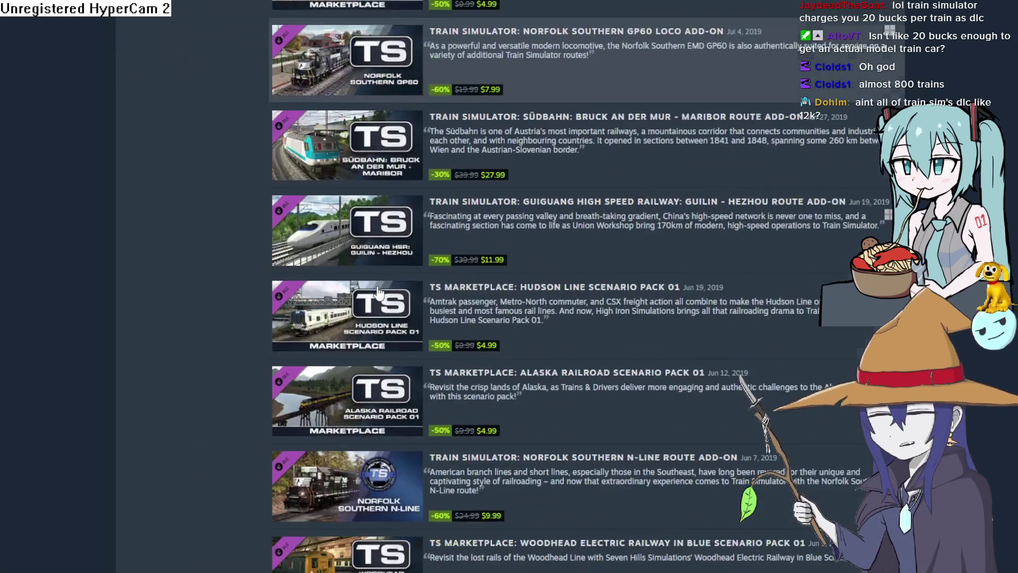
pyautogui.scroll(-20, 378, 291)
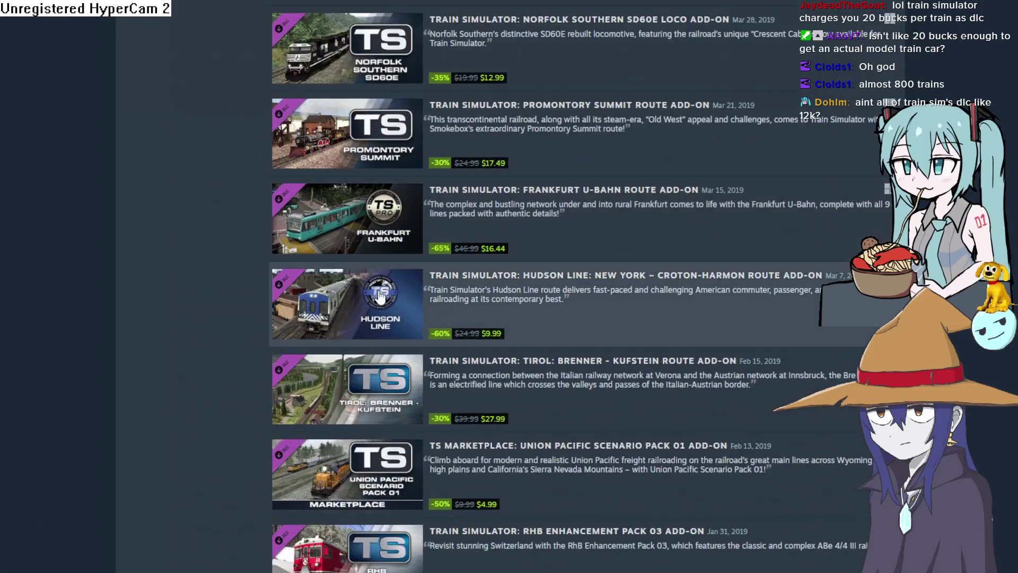
pyautogui.scroll(-20, 380, 289)
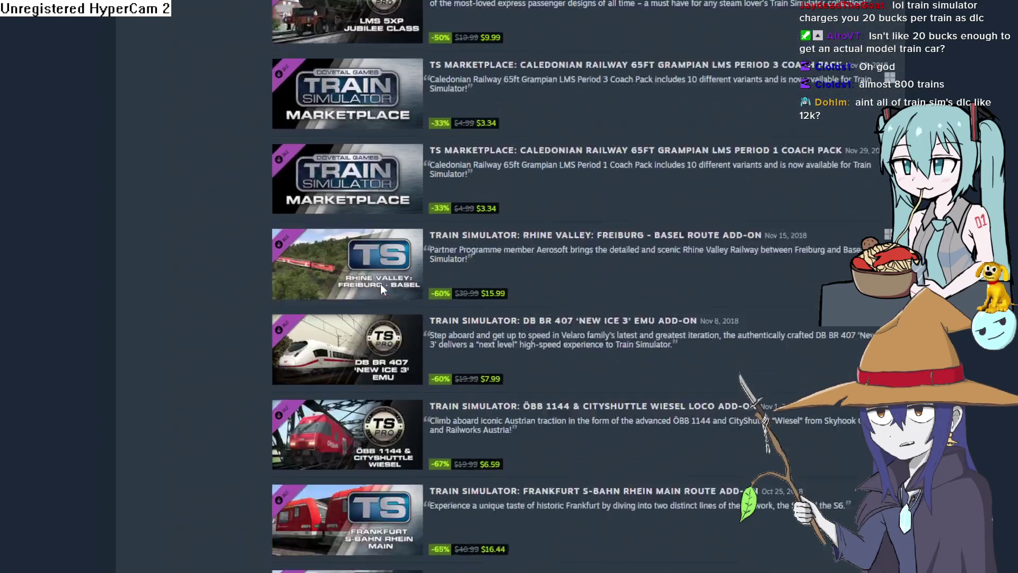
pyautogui.scroll(-20, 381, 289)
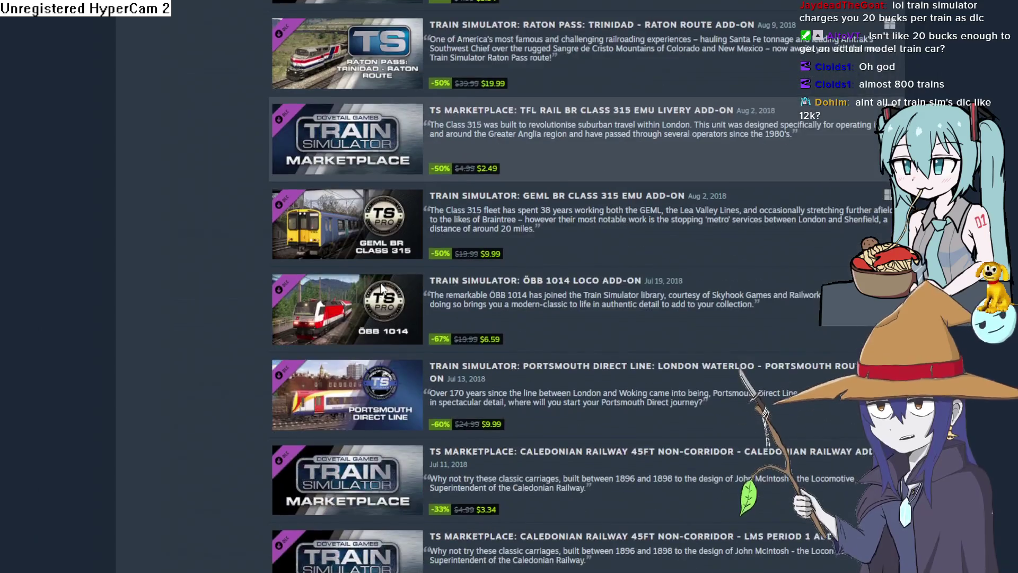
pyautogui.scroll(-17, 382, 289)
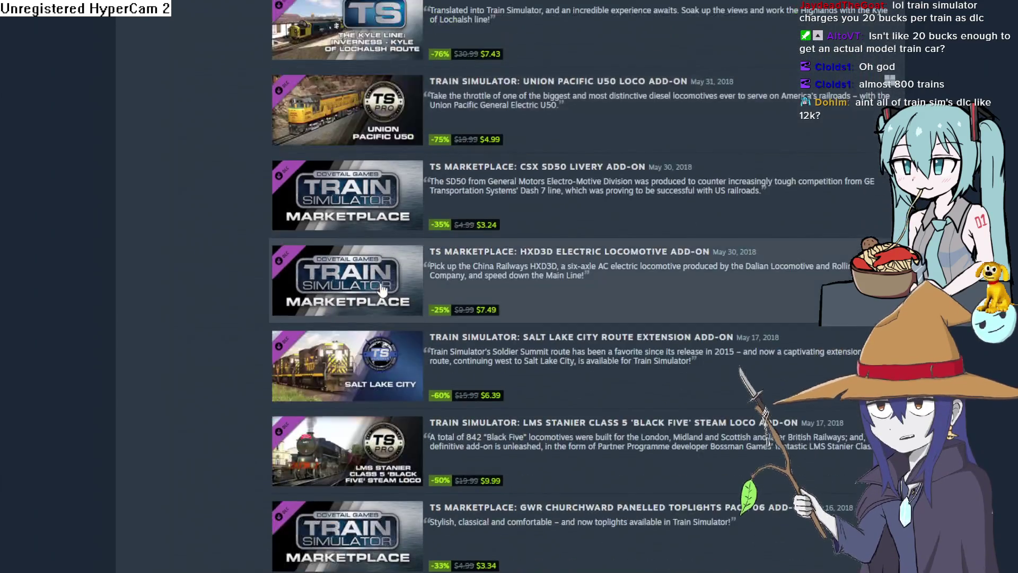
pyautogui.scroll(-5, 381, 285)
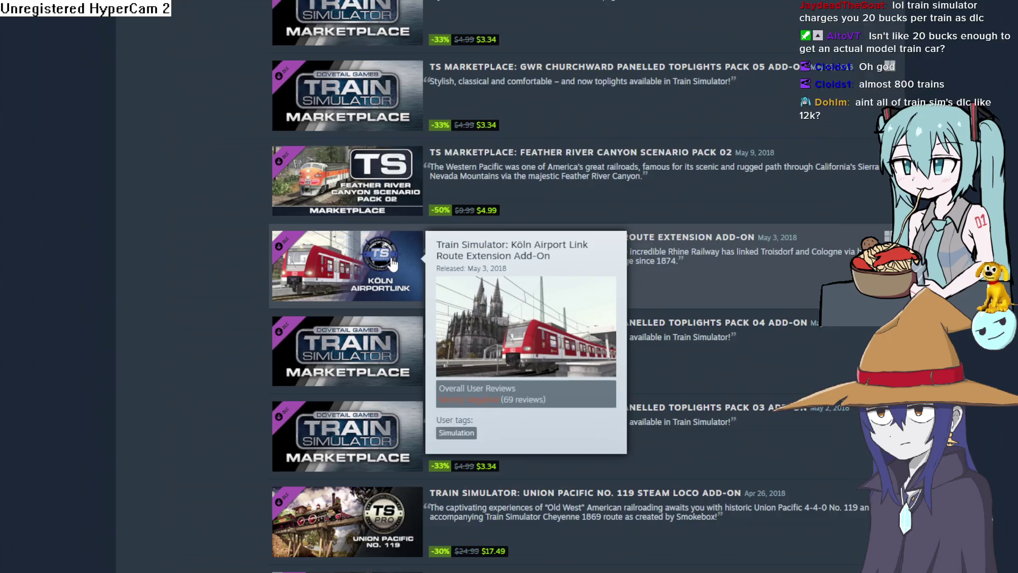
pyautogui.scroll(-20, 393, 263)
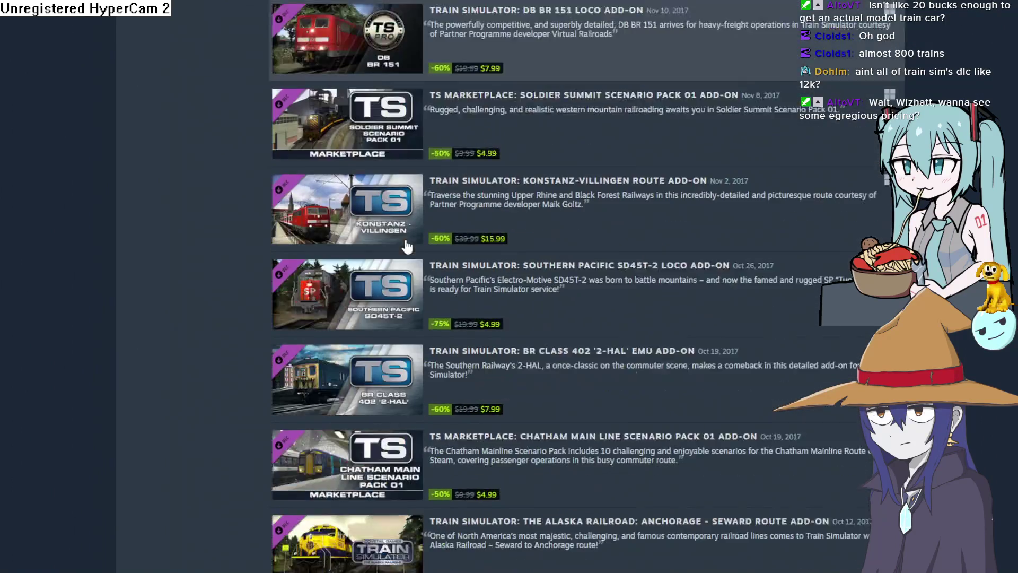
pyautogui.scroll(-20, 406, 244)
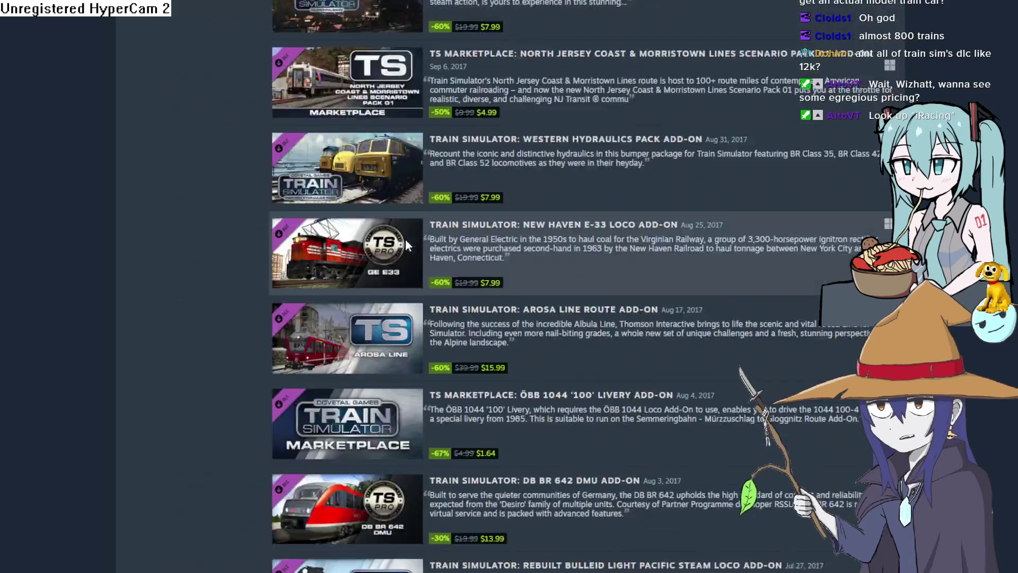
pyautogui.scroll(-15, 406, 245)
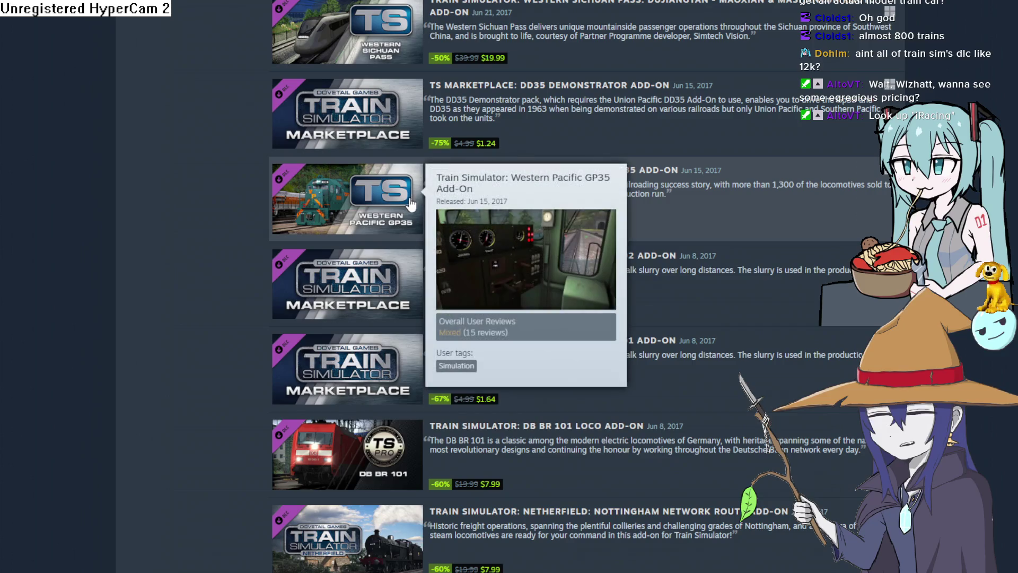
pyautogui.scroll(-10, 406, 204)
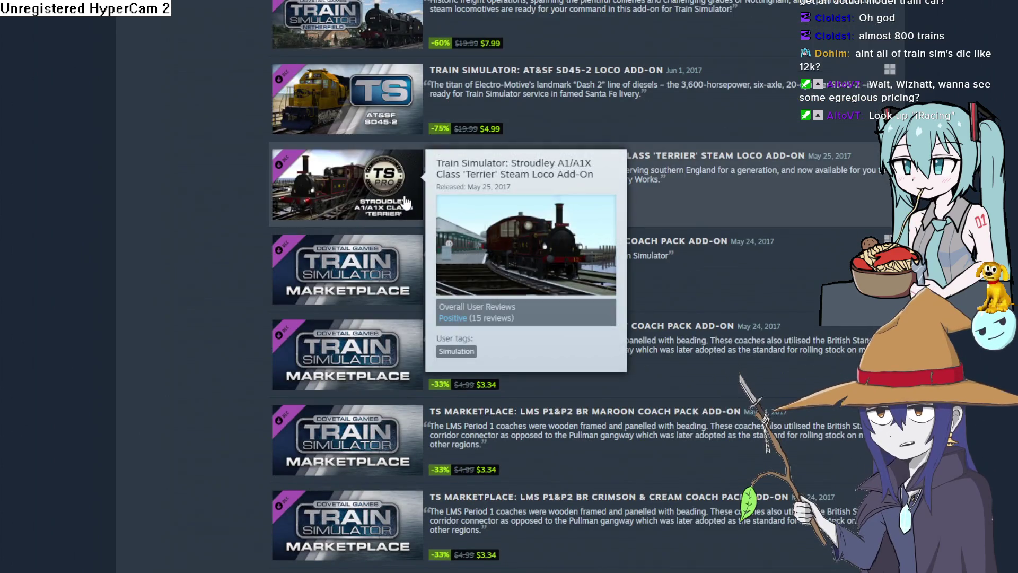
pyautogui.scroll(-15, 403, 201)
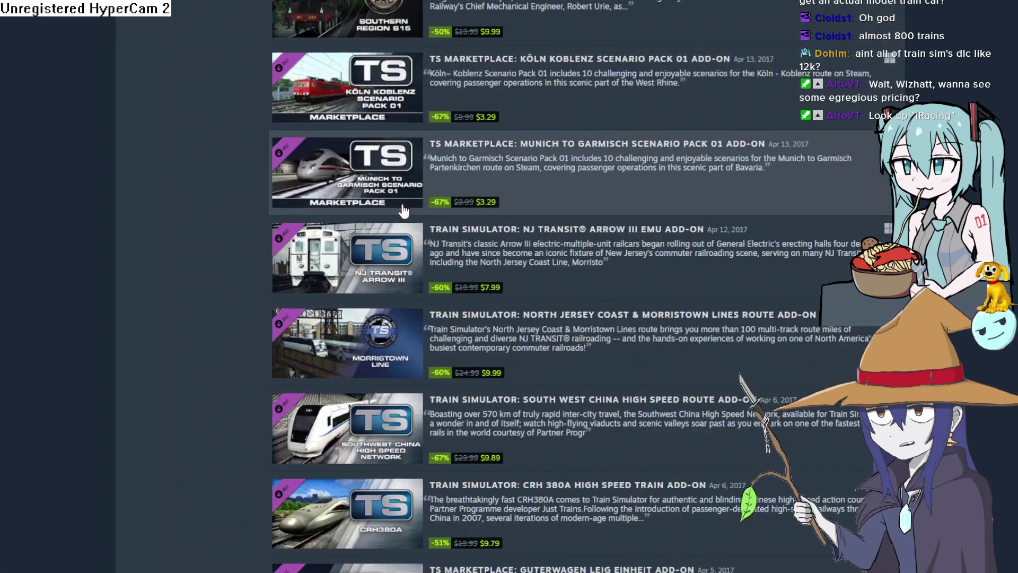
pyautogui.scroll(-20, 402, 210)
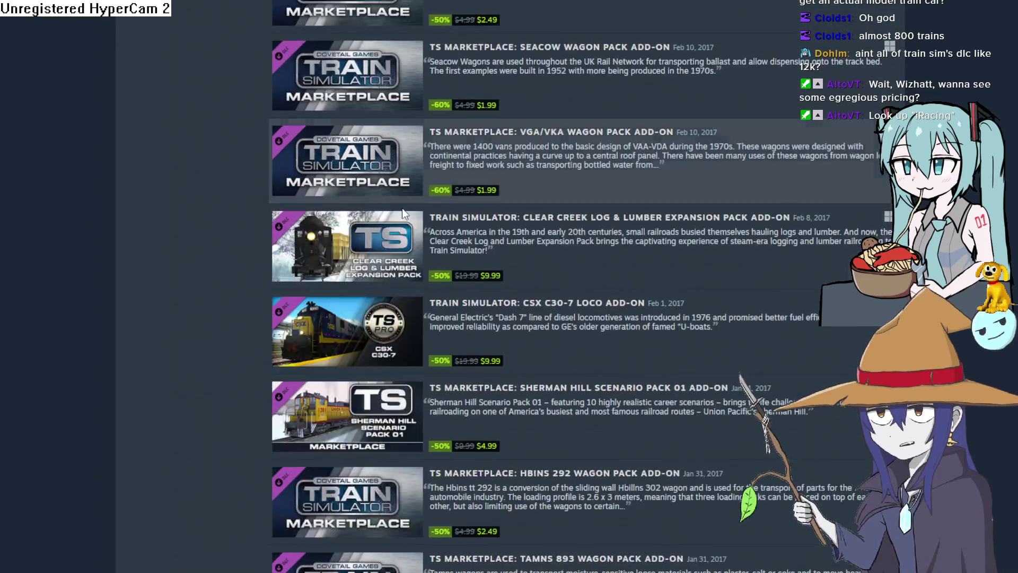
pyautogui.scroll(-5, 401, 212)
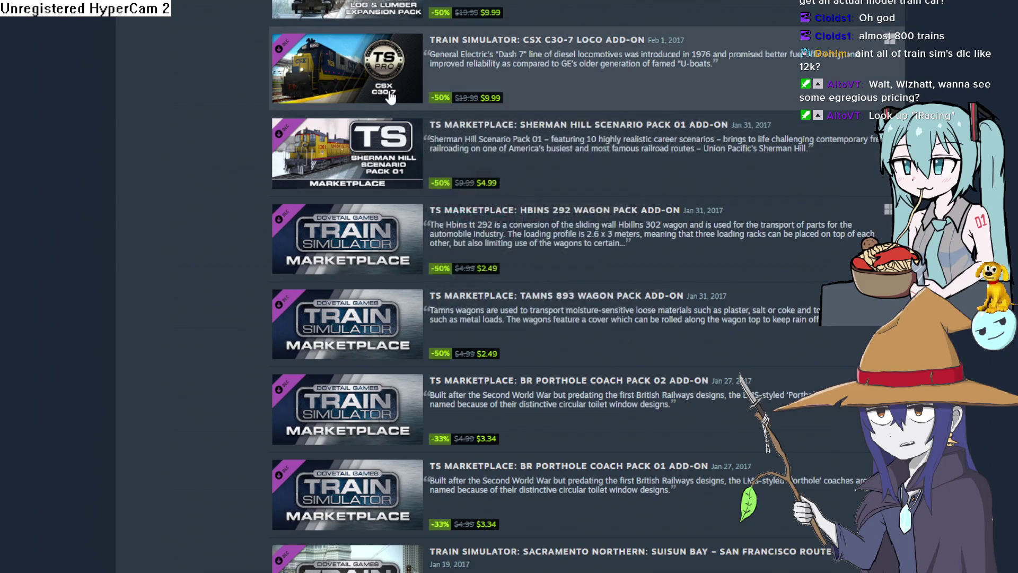
pyautogui.scroll(-7, 339, 129)
pyautogui.scroll(-7, 339, 129)
pyautogui.scroll(-7, 370, 176)
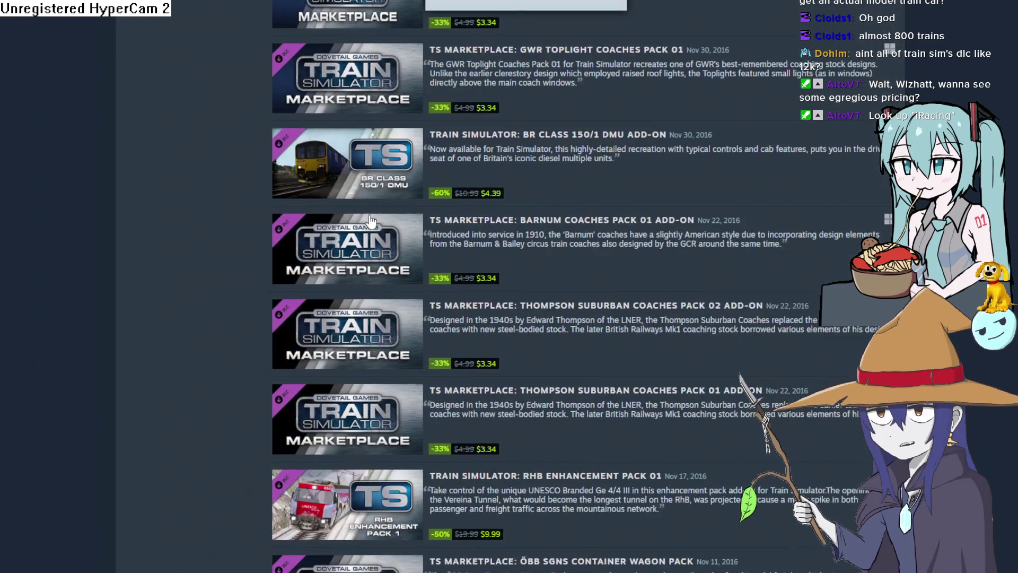
pyautogui.scroll(-5, 370, 176)
pyautogui.scroll(-10, 421, 260)
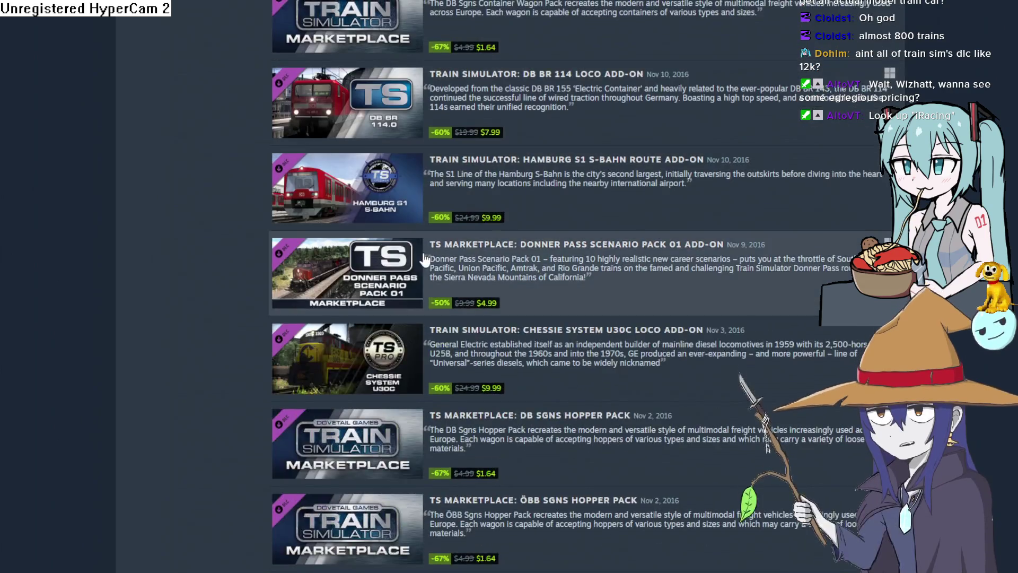
pyautogui.scroll(-7, 419, 259)
pyautogui.scroll(-5, 477, 249)
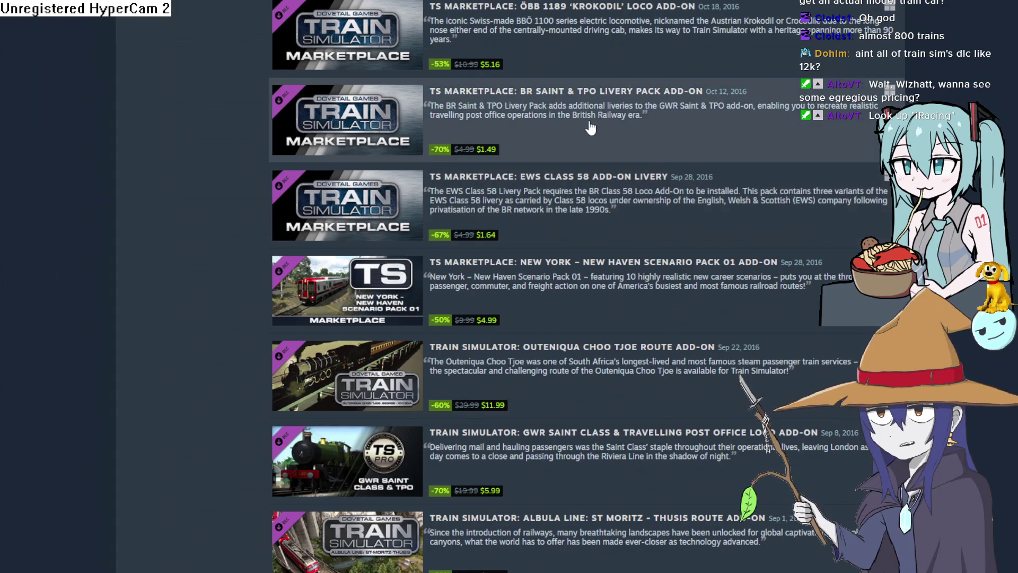
pyautogui.scroll(10, 571, 192)
pyautogui.scroll(-5, 575, 205)
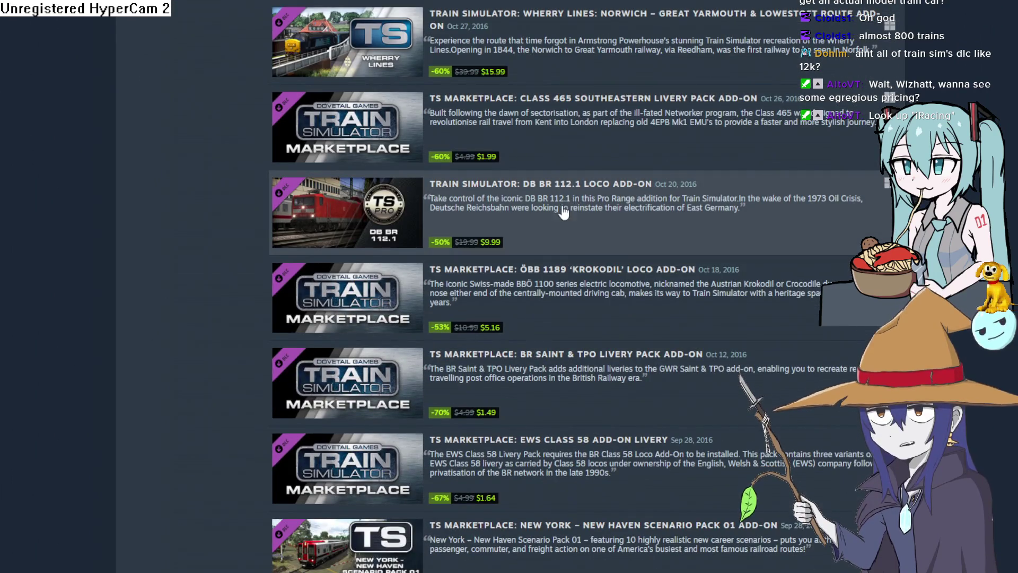
pyautogui.scroll(-10, 556, 212)
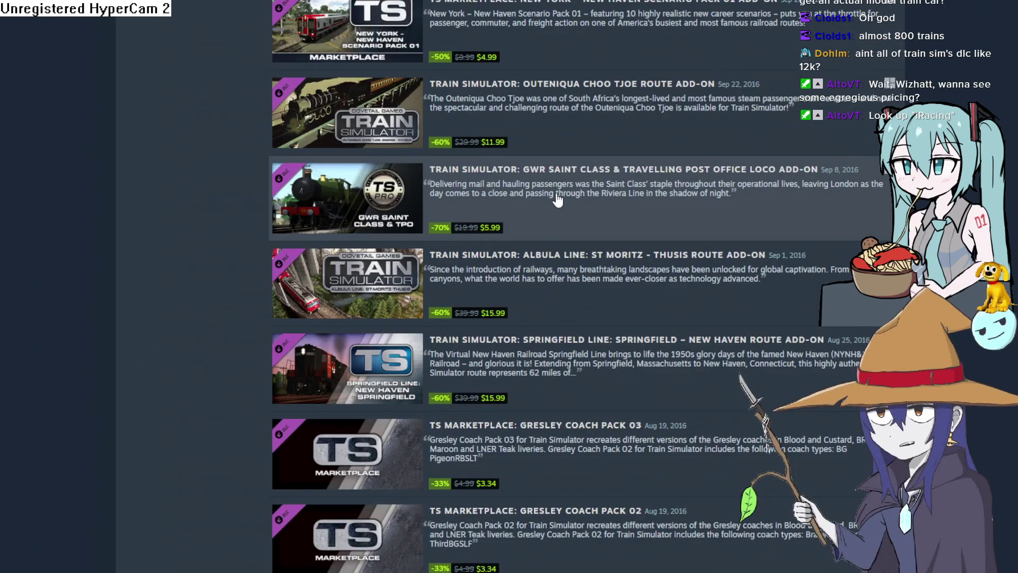
pyautogui.click(351, 198)
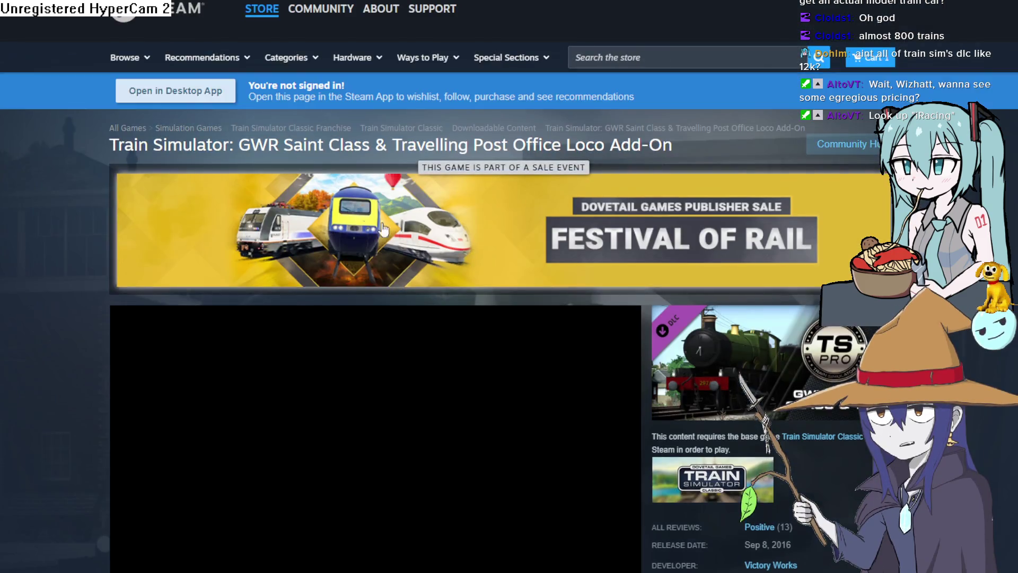
# Show the green locomotive screenshot, highlight the $5.99 sale price, then feature the fourth screenshot
pyautogui.scroll(-5, 433, 272)
pyautogui.click(298, 377)
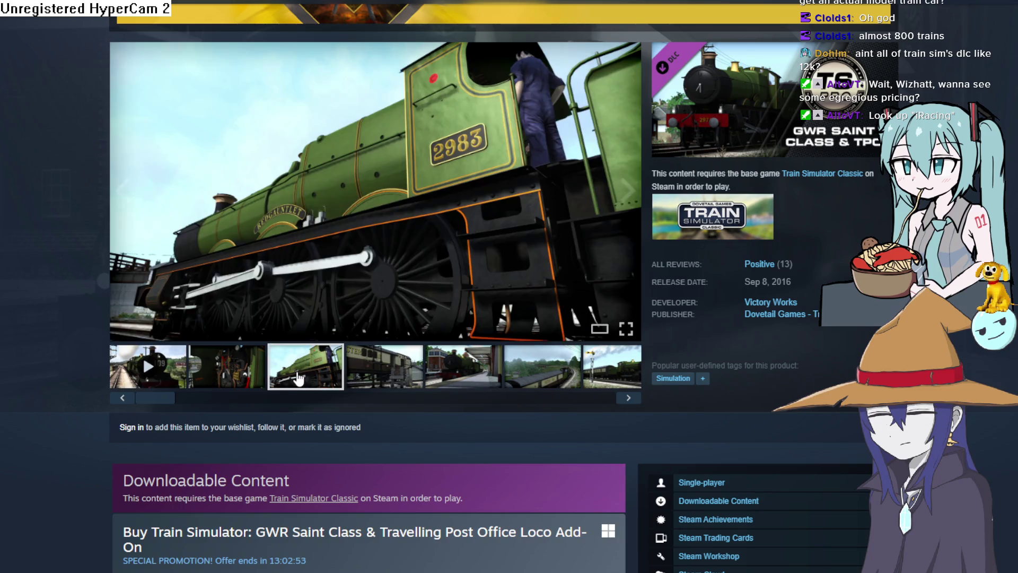
pyautogui.scroll(-3, 231, 349)
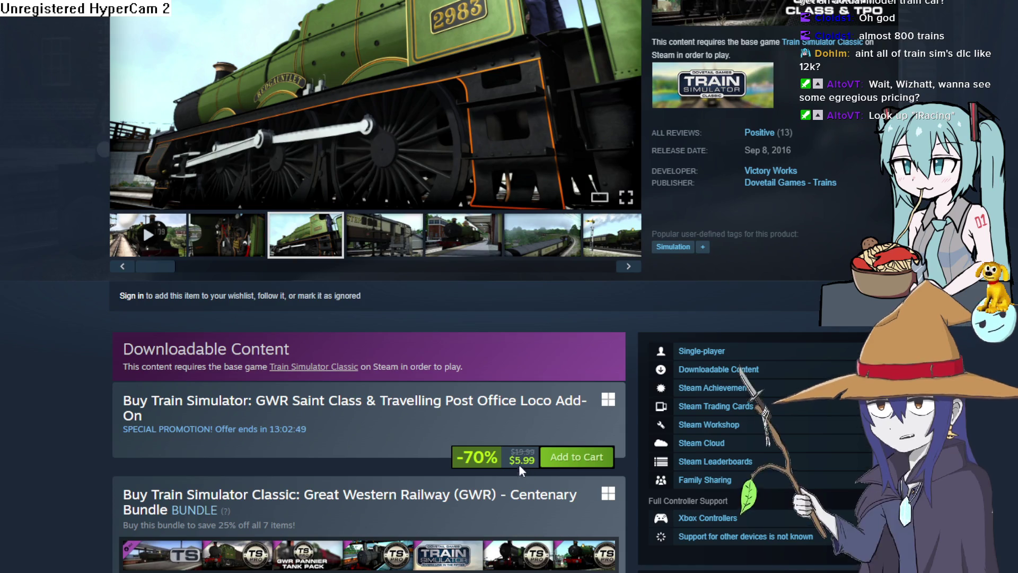
pyautogui.moveTo(513, 460); pyautogui.dragTo(526, 465)
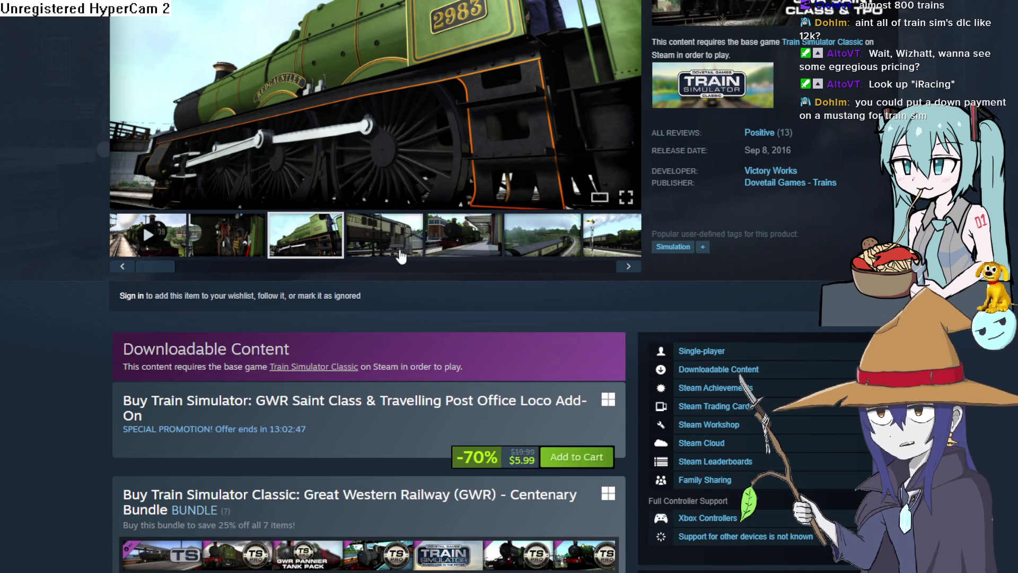
pyautogui.click(401, 258)
pyautogui.scroll(6, 446, 286)
# View the screenshot full-screen, advance two images, then close the viewer
pyautogui.click(495, 312)
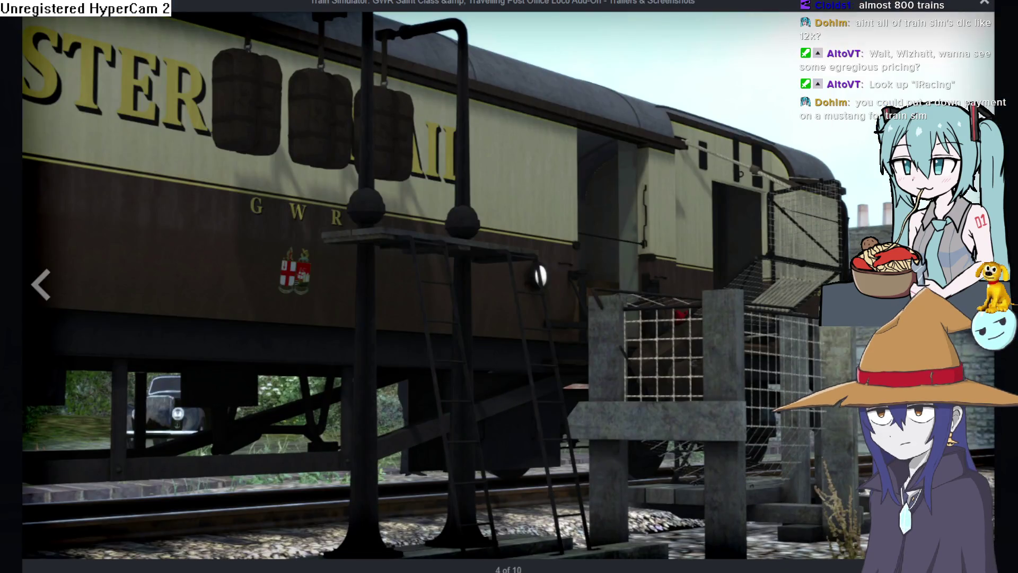
pyautogui.press('Right')
pyautogui.press('Right')
pyautogui.press('Right')
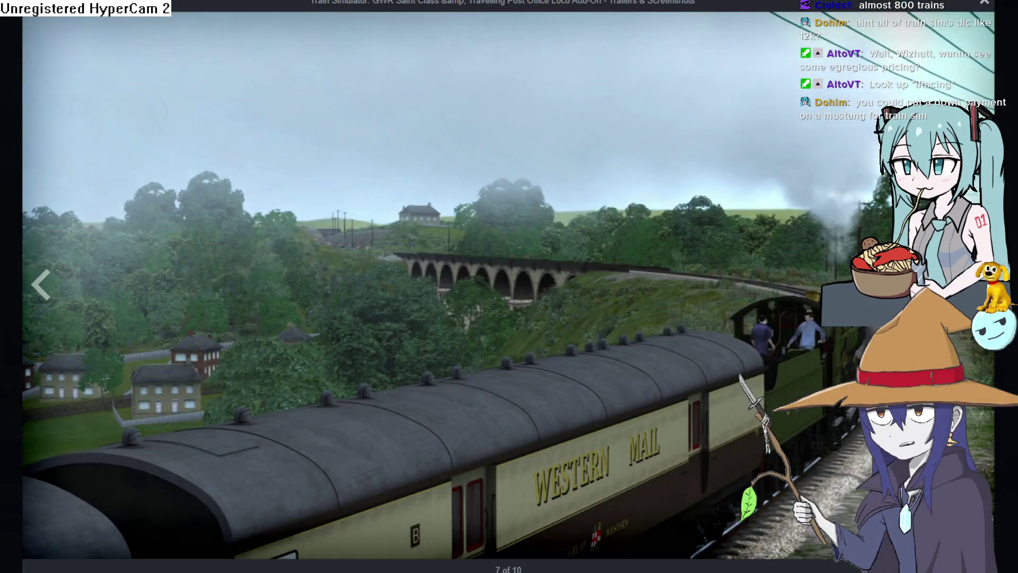
pyautogui.press('Right')
pyautogui.press('Right')
pyautogui.press('Escape')
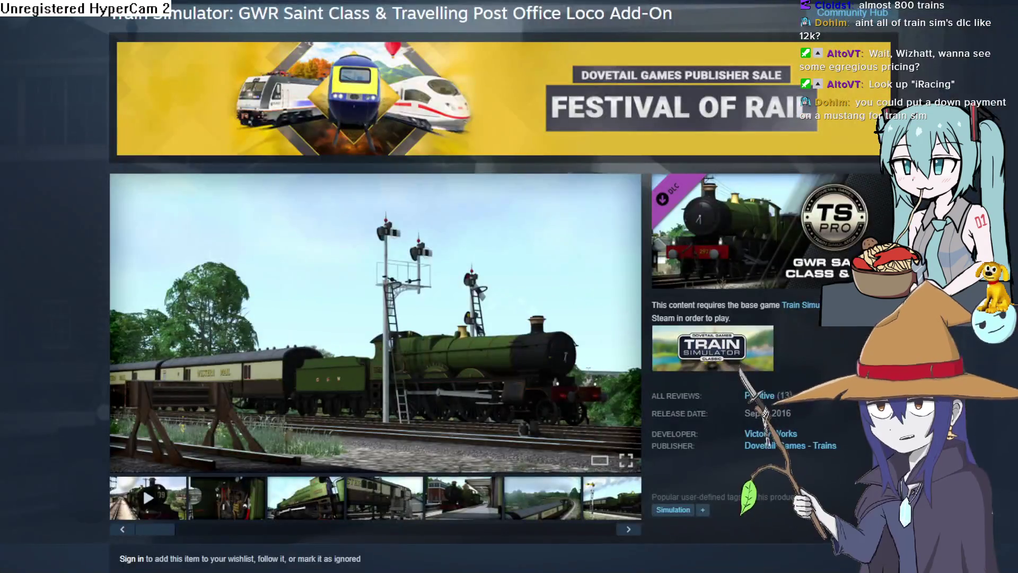
# Cycle through the station, mail carriage and green locomotive screenshots, ending on the cab interior
pyautogui.click(456, 504)
pyautogui.click(384, 498)
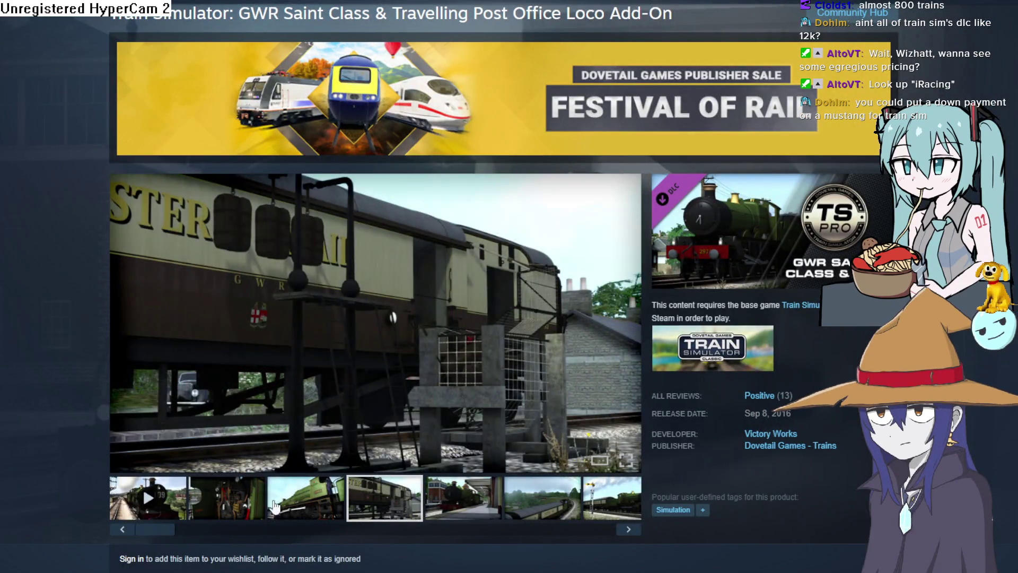
pyautogui.click(273, 502)
pyautogui.click(256, 506)
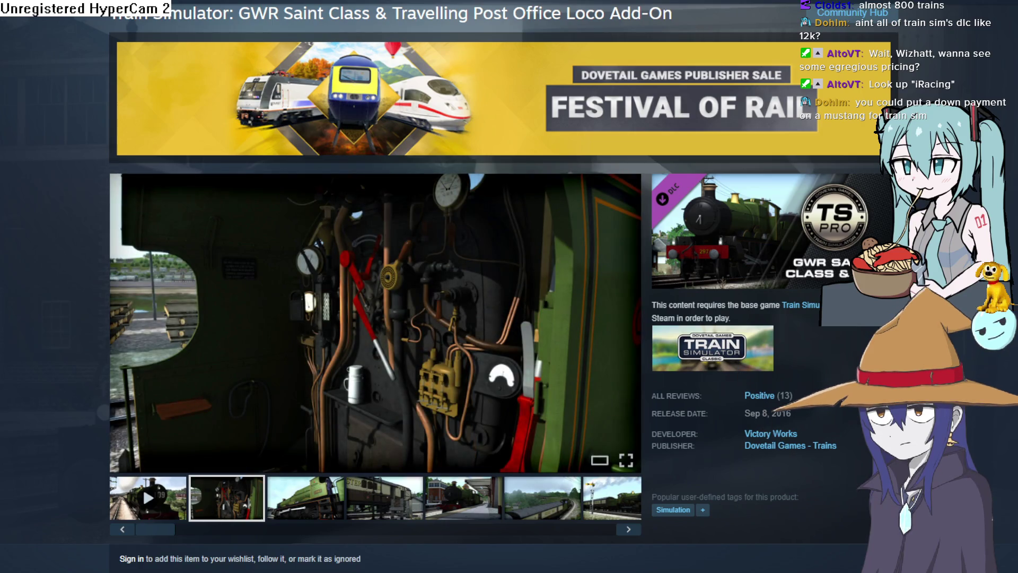
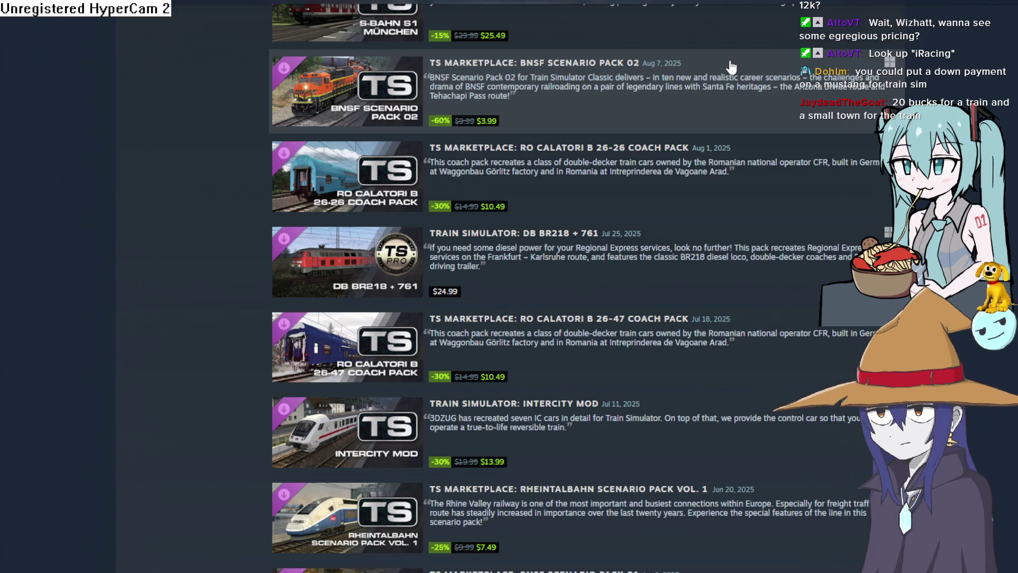
# Scroll through the DLC list and open the Snps Wagon Pack 02 store page
pyautogui.scroll(-5, 530, 286)
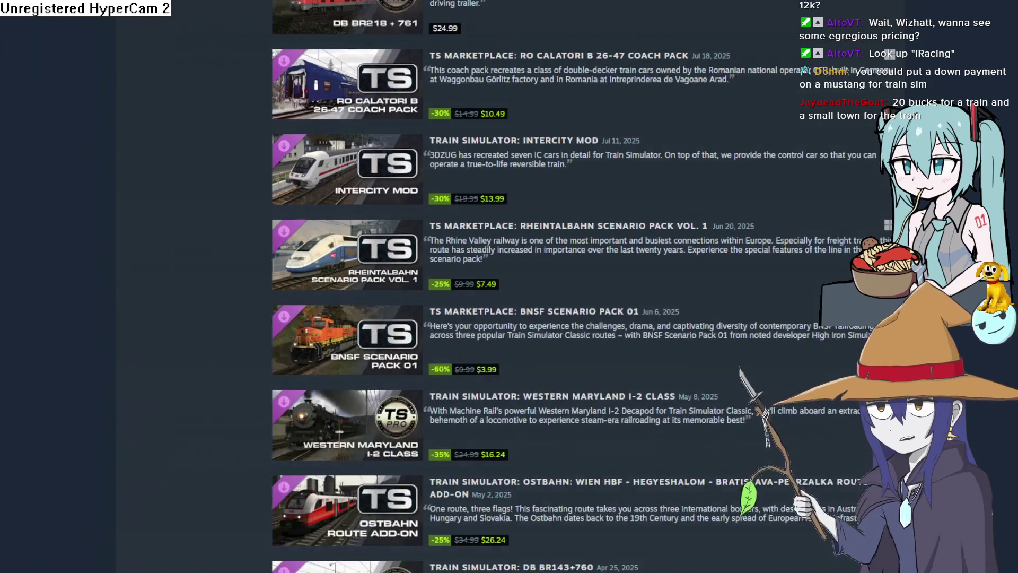
pyautogui.scroll(-20, 530, 287)
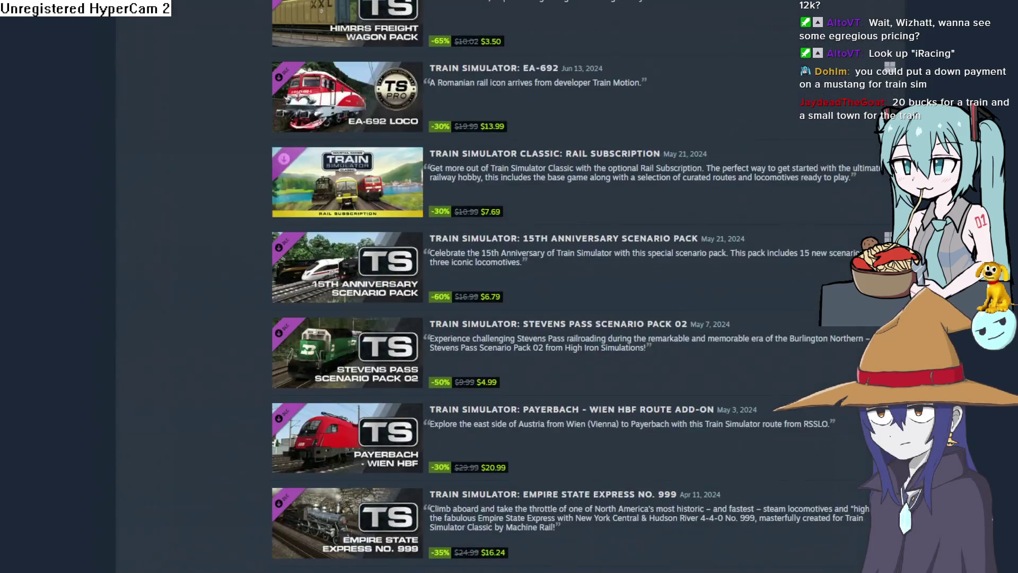
pyautogui.scroll(-10, 530, 286)
pyautogui.scroll(-7, 531, 286)
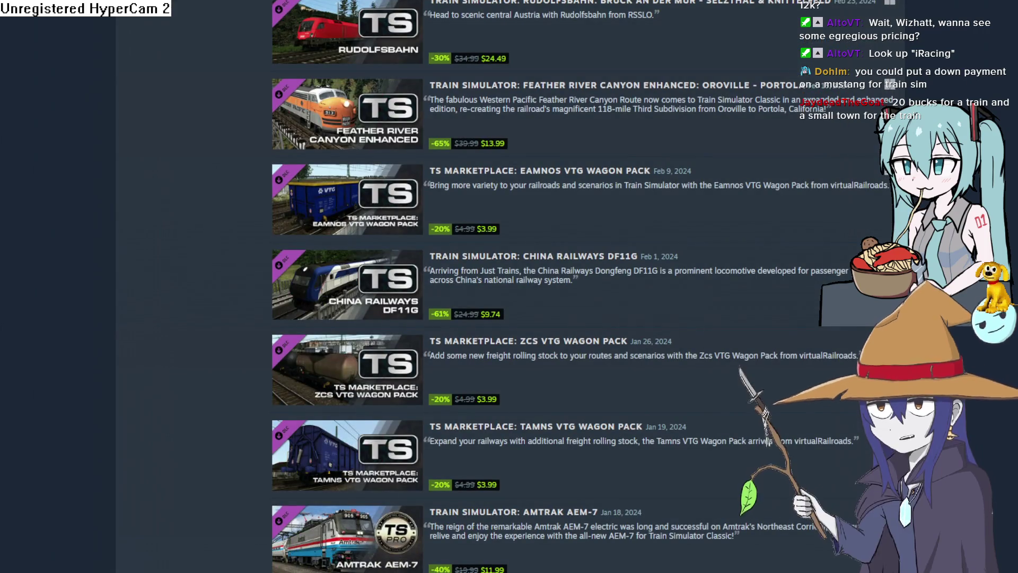
pyautogui.scroll(-2, 586, 277)
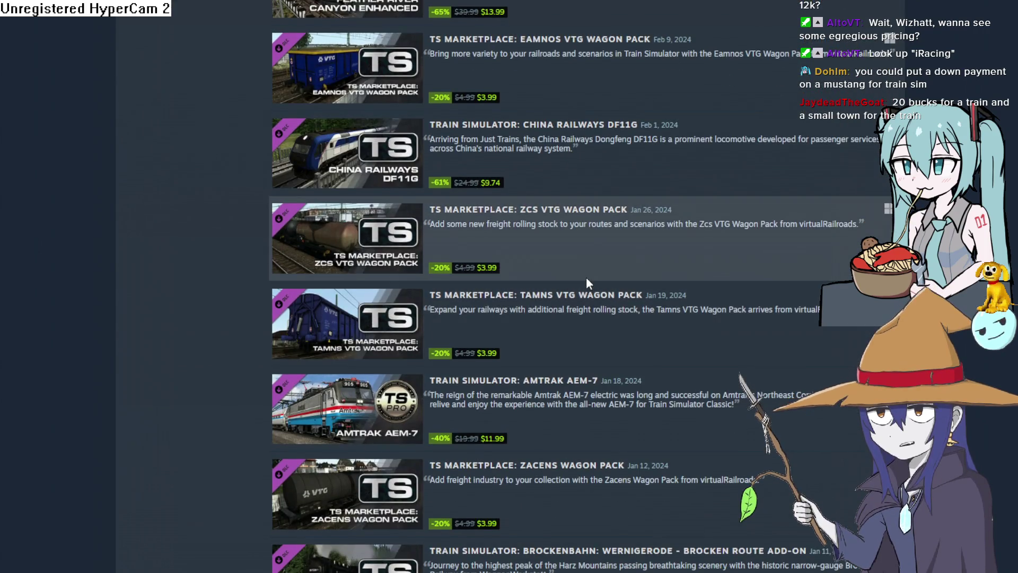
pyautogui.scroll(-5, 593, 302)
pyautogui.scroll(-5, 610, 227)
pyautogui.scroll(-2, 607, 208)
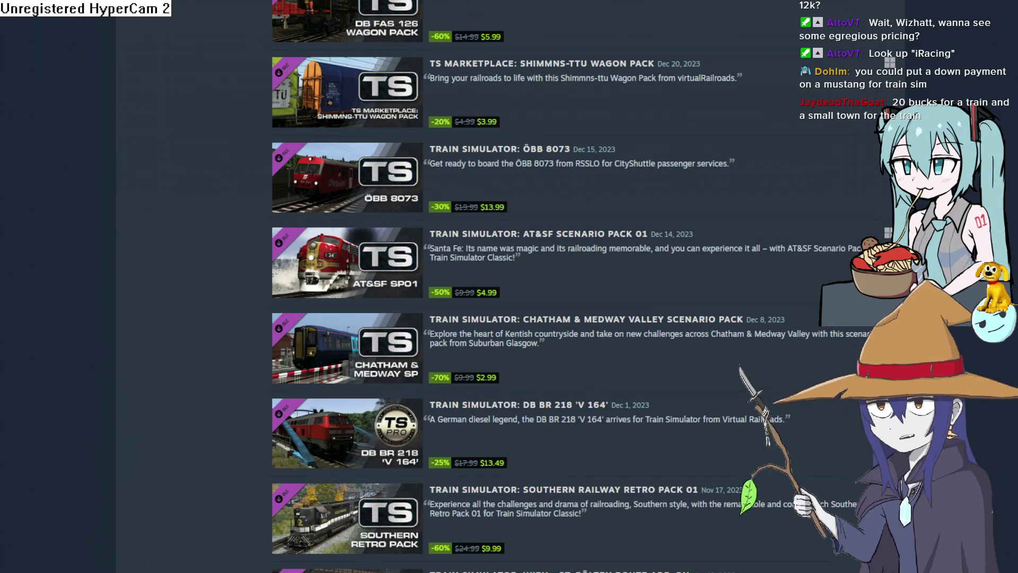
pyautogui.scroll(-10, 863, 217)
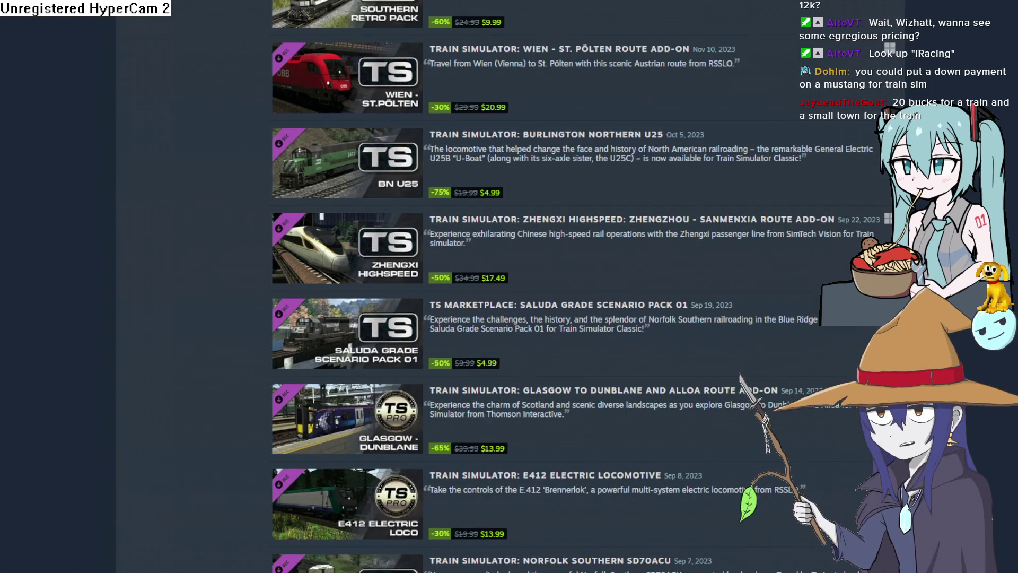
pyautogui.scroll(-20, 829, 270)
pyautogui.scroll(-20, 829, 270)
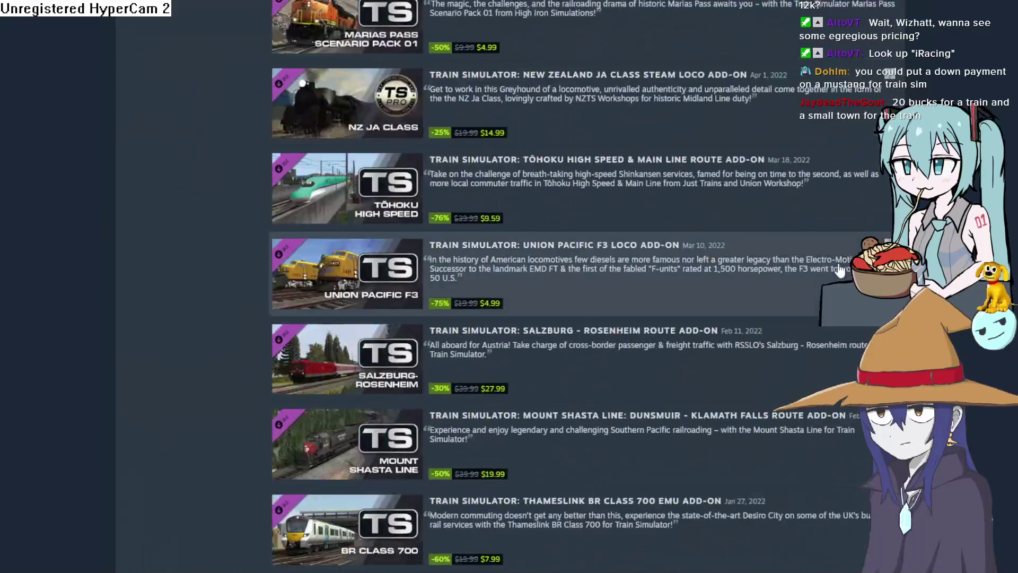
pyautogui.scroll(15, 686, 285)
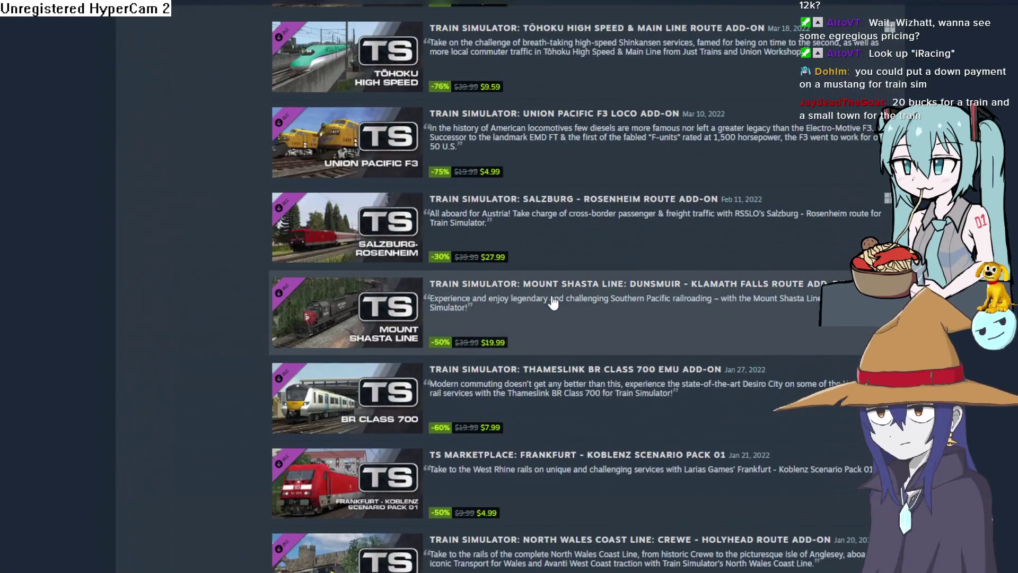
pyautogui.scroll(12, 553, 298)
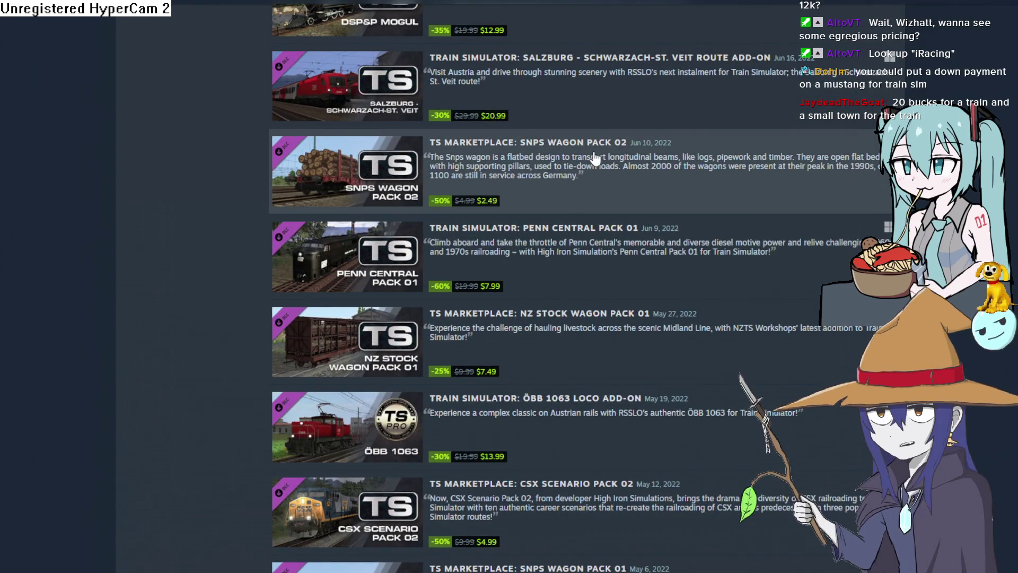
pyautogui.click(598, 162)
# Browse the wagon's screenshots, ending back on the first, and switch to Aseprite
pyautogui.scroll(-5, 405, 355)
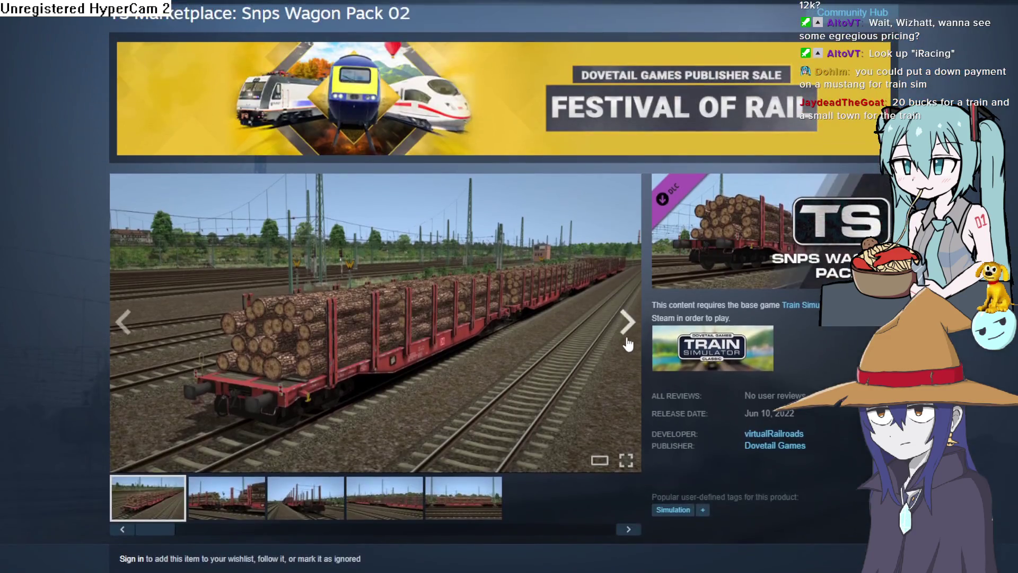
pyautogui.click(224, 375)
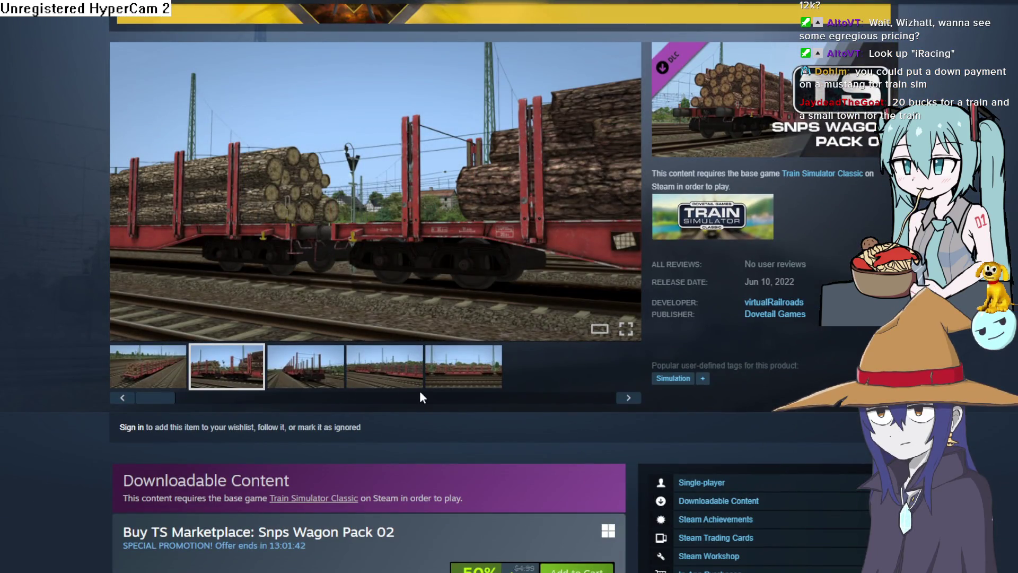
pyautogui.click(457, 375)
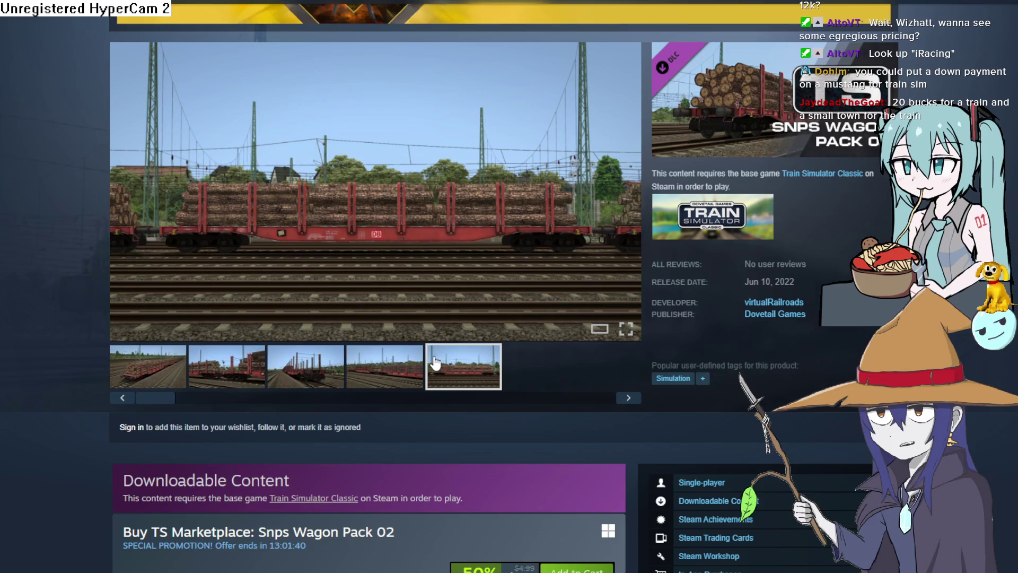
pyautogui.click(279, 367)
pyautogui.click(225, 369)
pyautogui.click(142, 385)
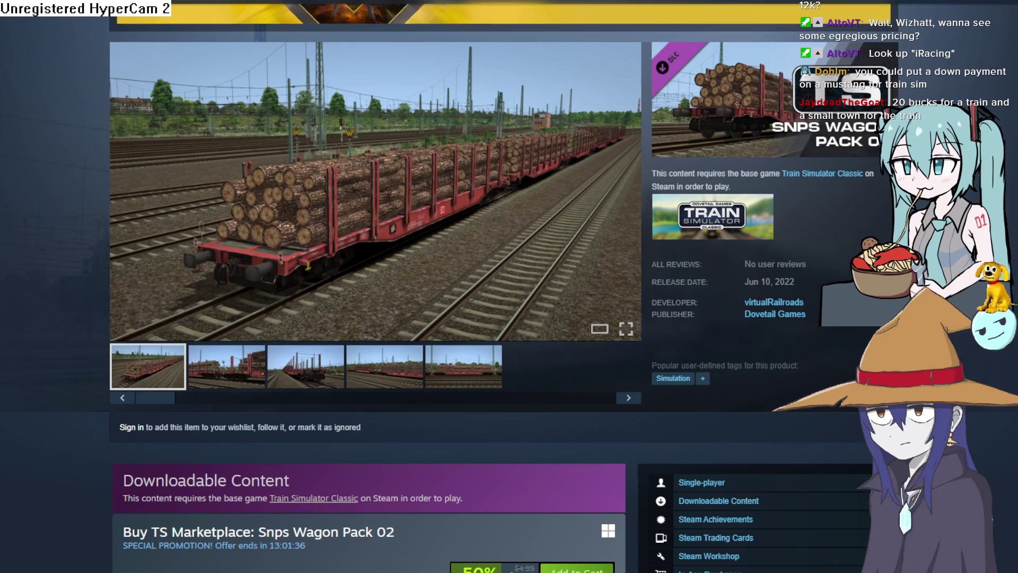
pyautogui.hotkey('alt', 'Tab')
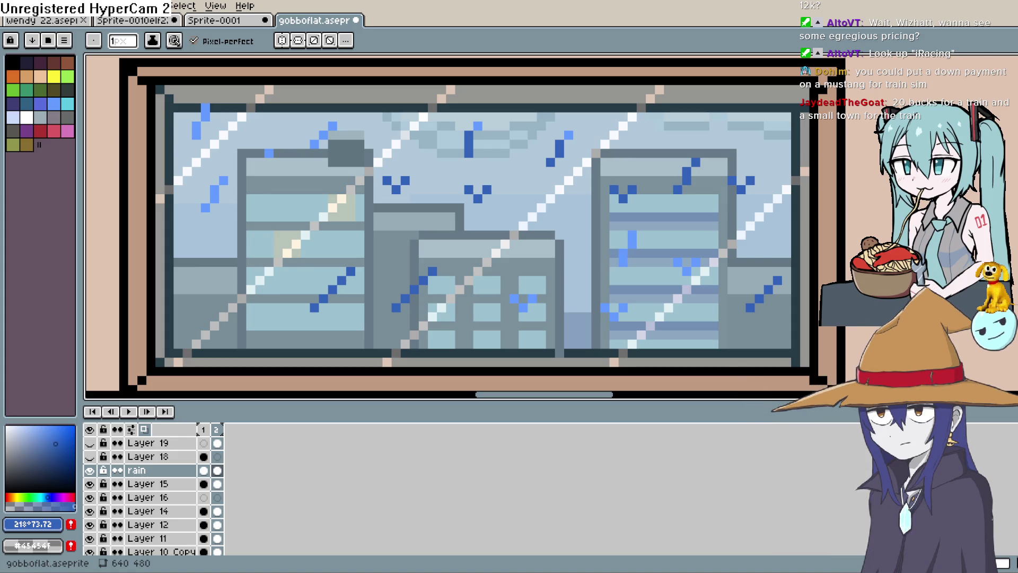
pyautogui.scroll(-7, 147, 268)
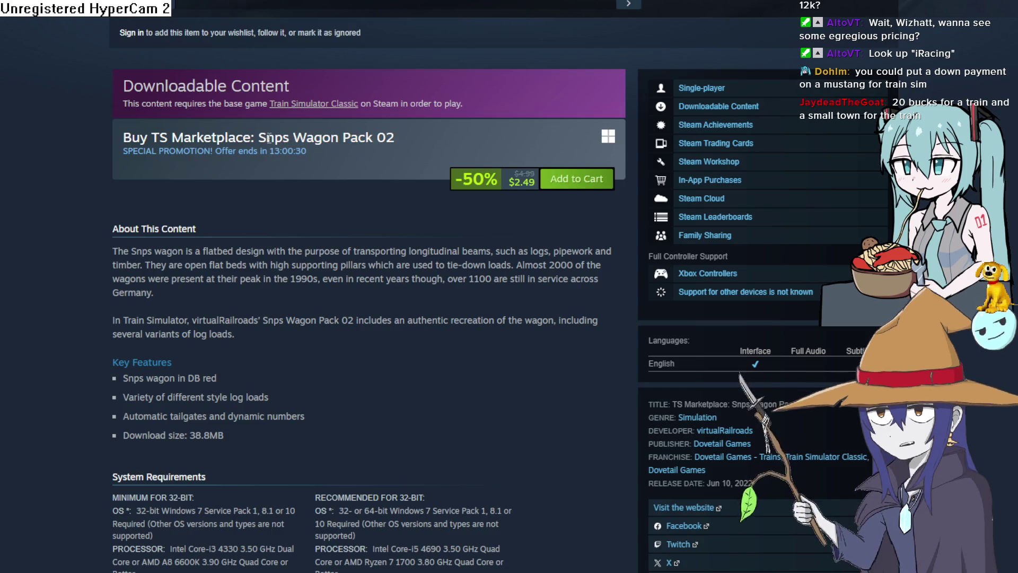
# Go back to the Train Simulator Classic page and scroll through it
pyautogui.hotkey('alt', 'Left')
pyautogui.scroll(20, 622, 266)
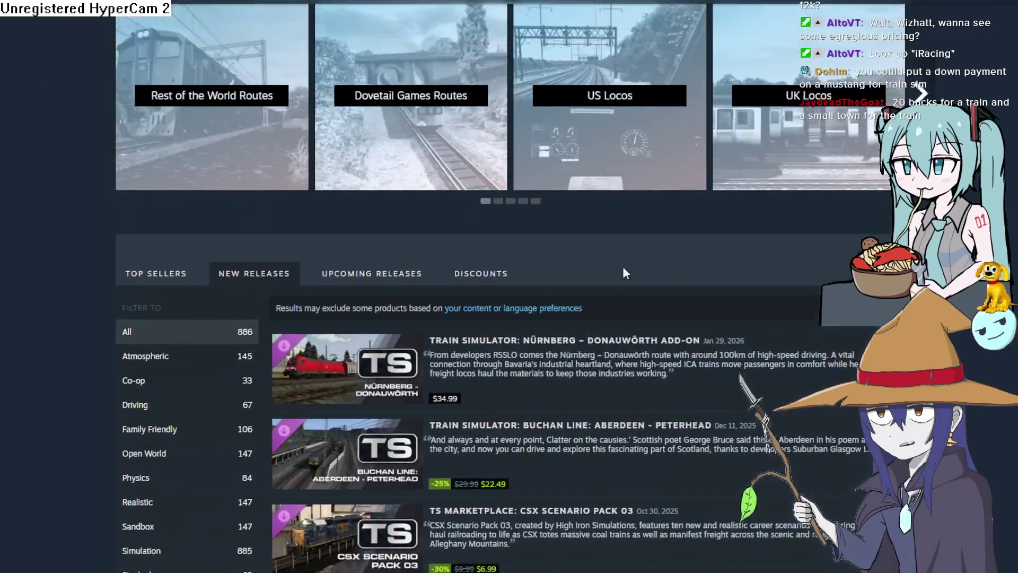
pyautogui.scroll(-10, 650, 111)
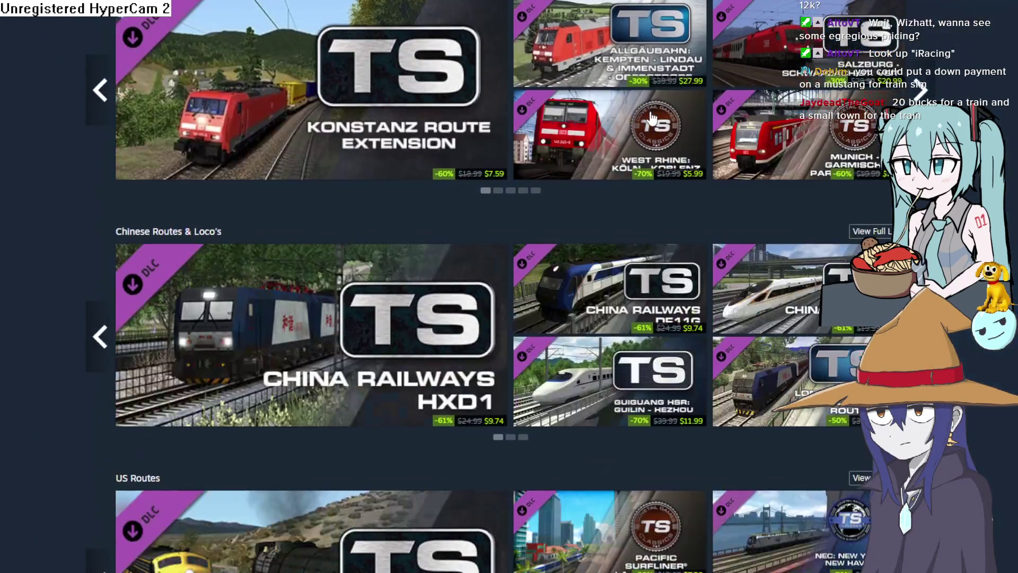
pyautogui.scroll(-5, 651, 115)
pyautogui.scroll(15, 651, 114)
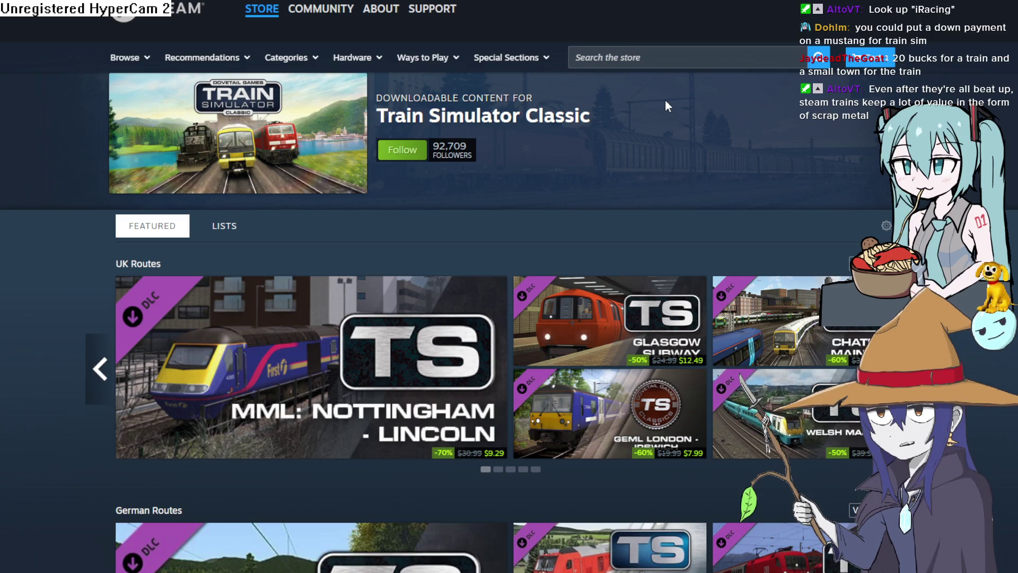
# Search the store for 'iRacing' and open its store page
pyautogui.click(717, 56)
pyautogui.write('iRacing')
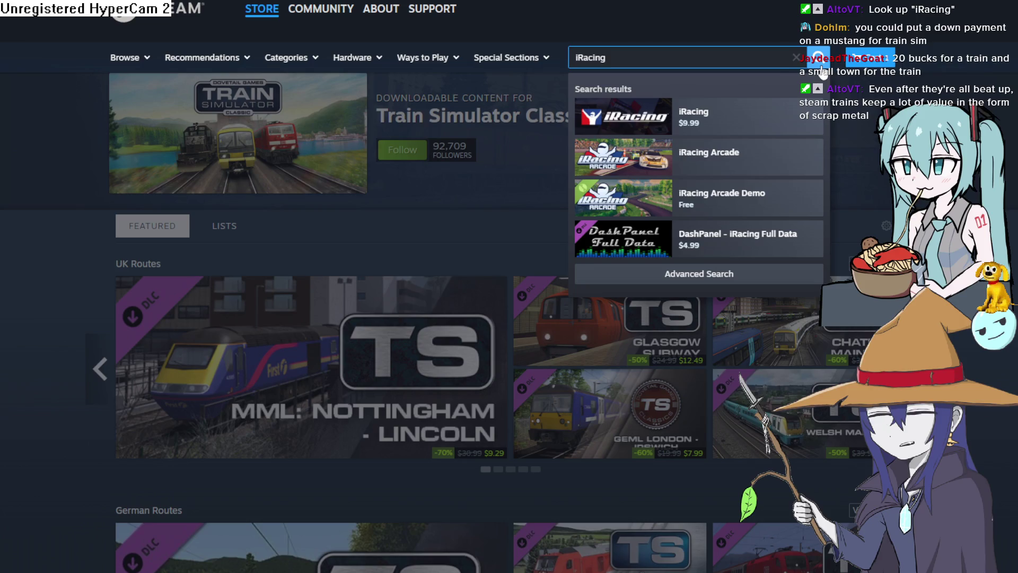
pyautogui.click(774, 117)
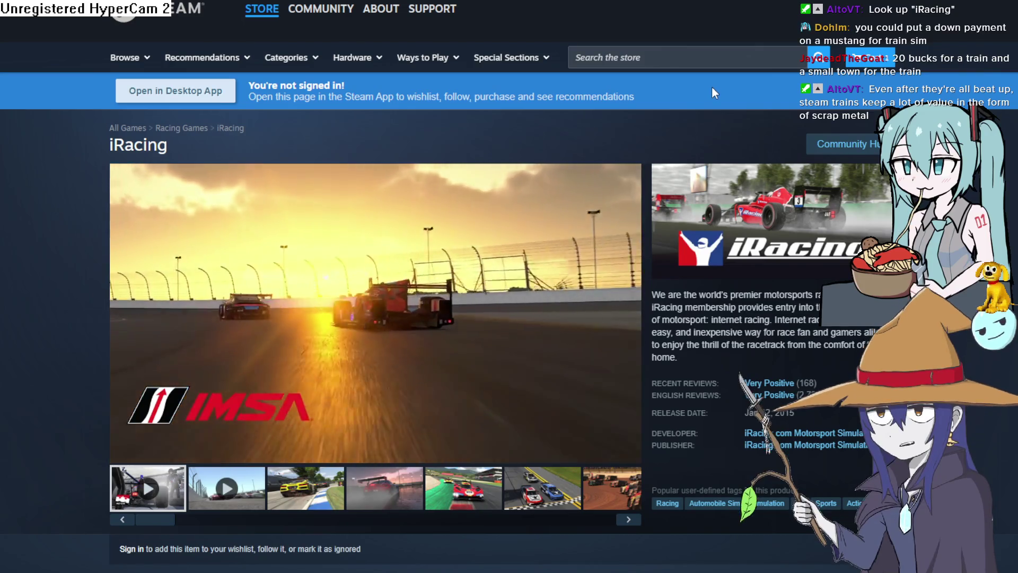
# Scroll the iRacing page and pick the $9.99 one-month subscription offer
pyautogui.scroll(-5, 666, 205)
pyautogui.scroll(-20, 402, 233)
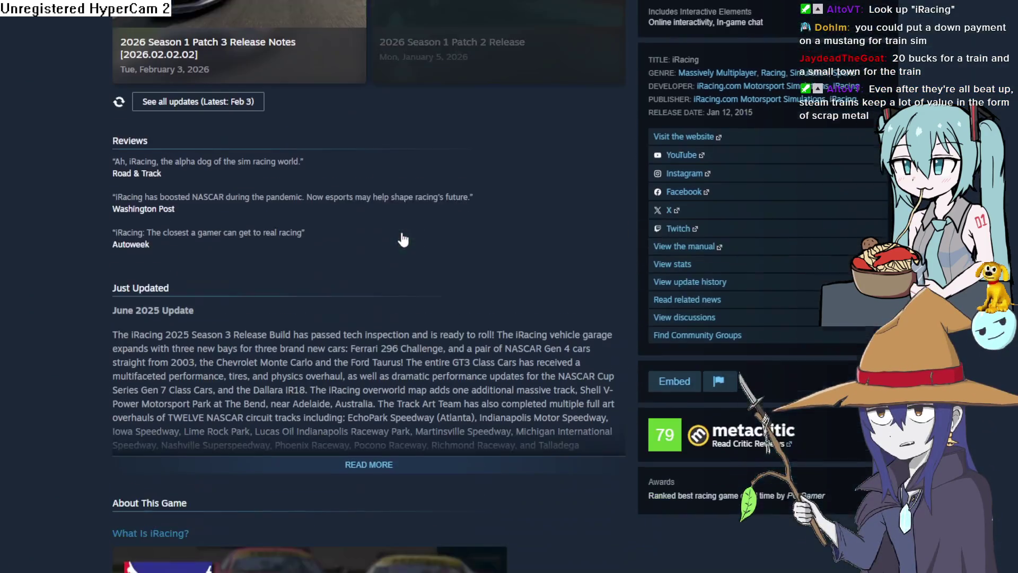
pyautogui.scroll(-1, 402, 238)
pyautogui.scroll(-8, 443, 262)
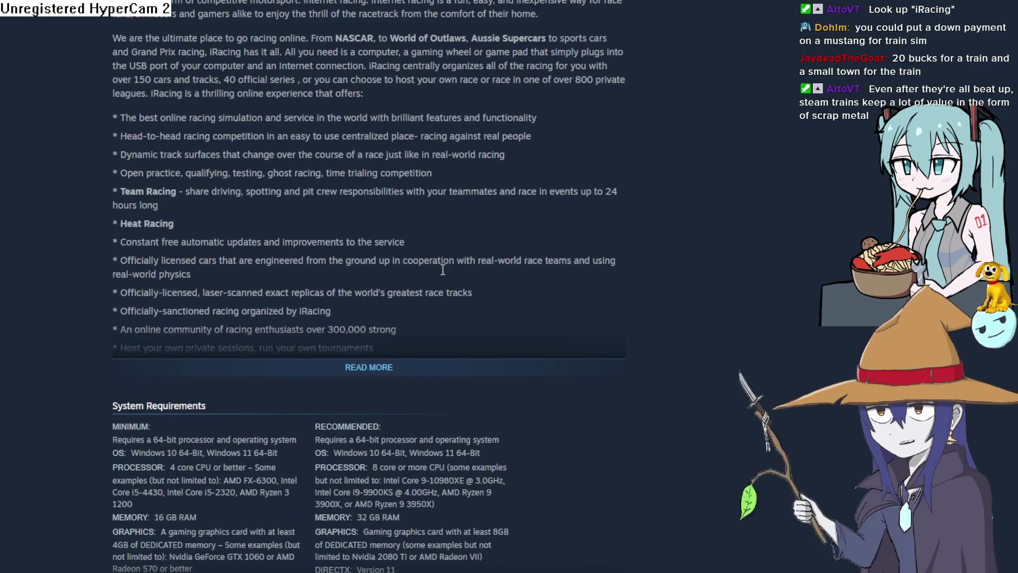
pyautogui.scroll(5, 448, 259)
pyautogui.scroll(20, 451, 260)
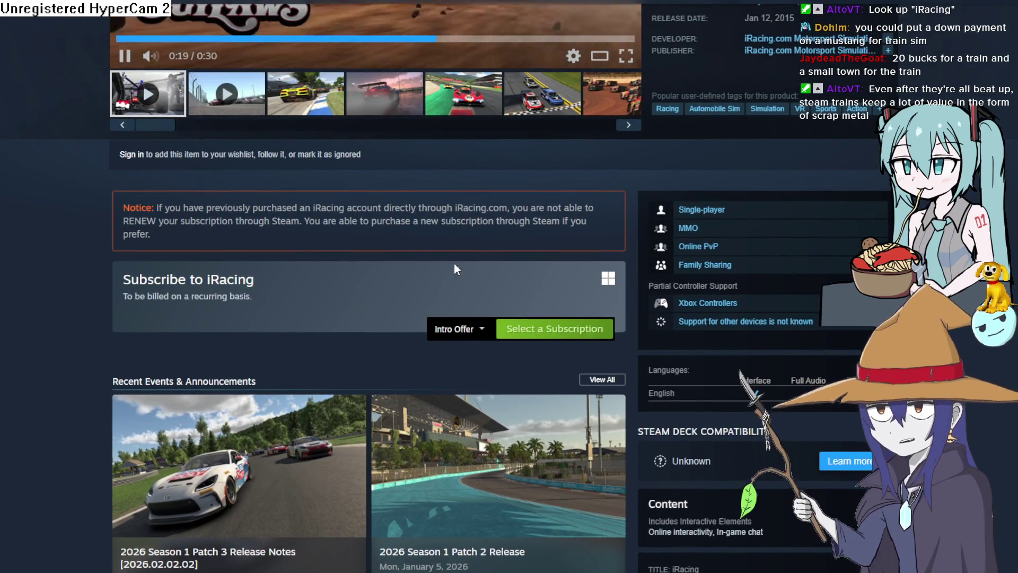
pyautogui.click(476, 329)
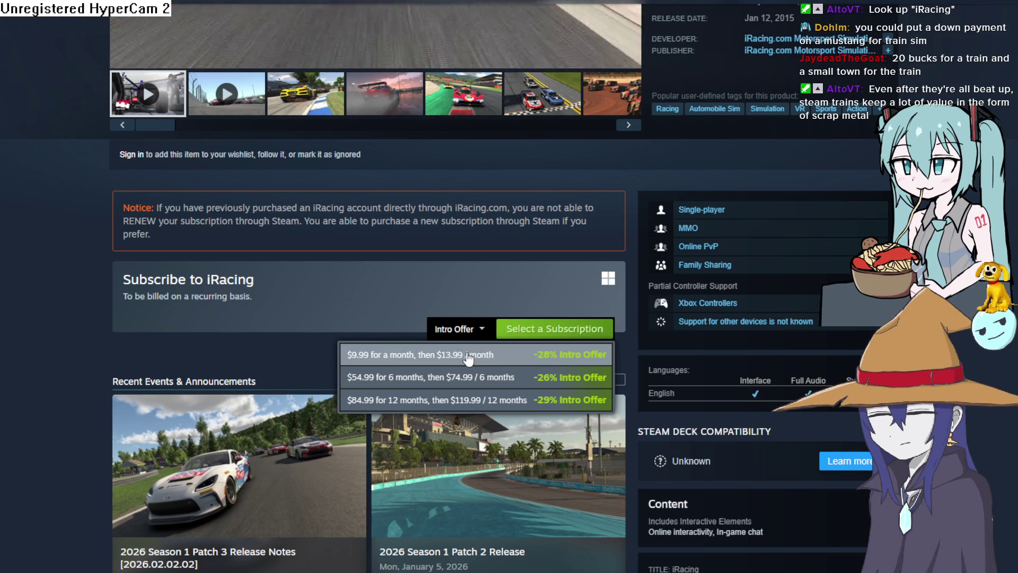
pyautogui.click(467, 353)
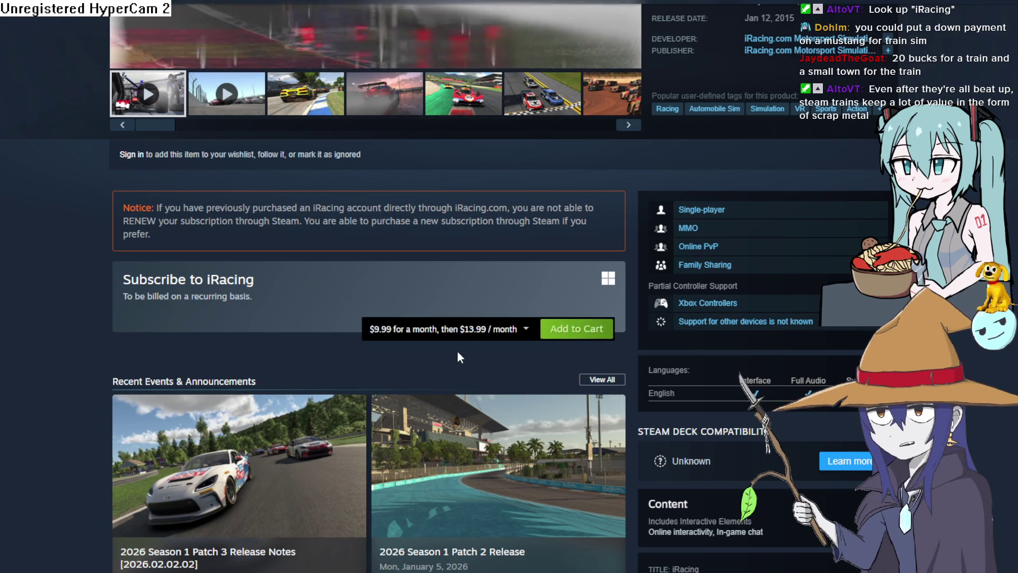
# Scroll through the iRacing page and return to the Train Simulator Classic page
pyautogui.scroll(-8, 277, 276)
pyautogui.scroll(4, 277, 275)
pyautogui.scroll(-20, 278, 272)
pyautogui.scroll(-20, 281, 273)
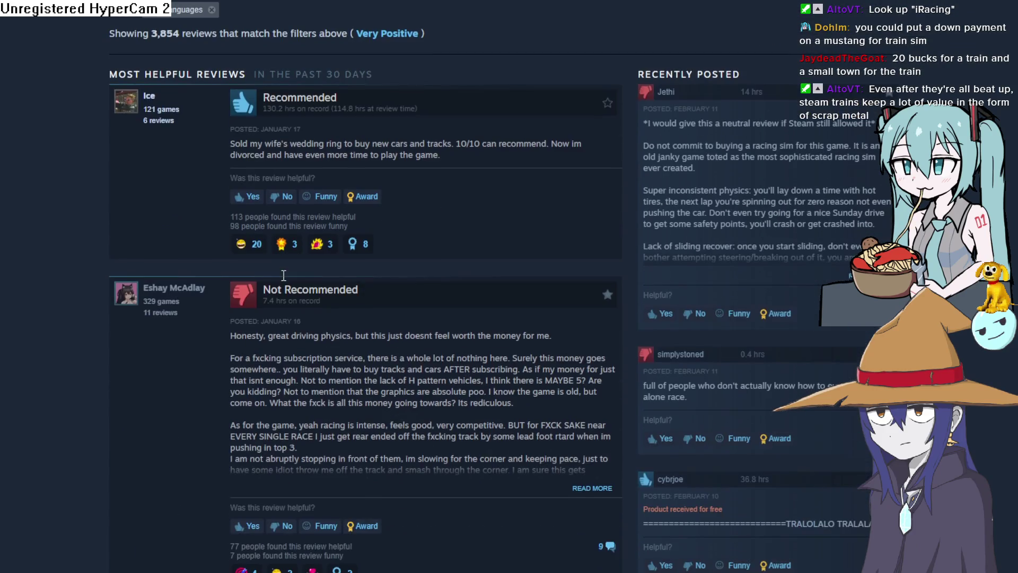
pyautogui.scroll(20, 287, 273)
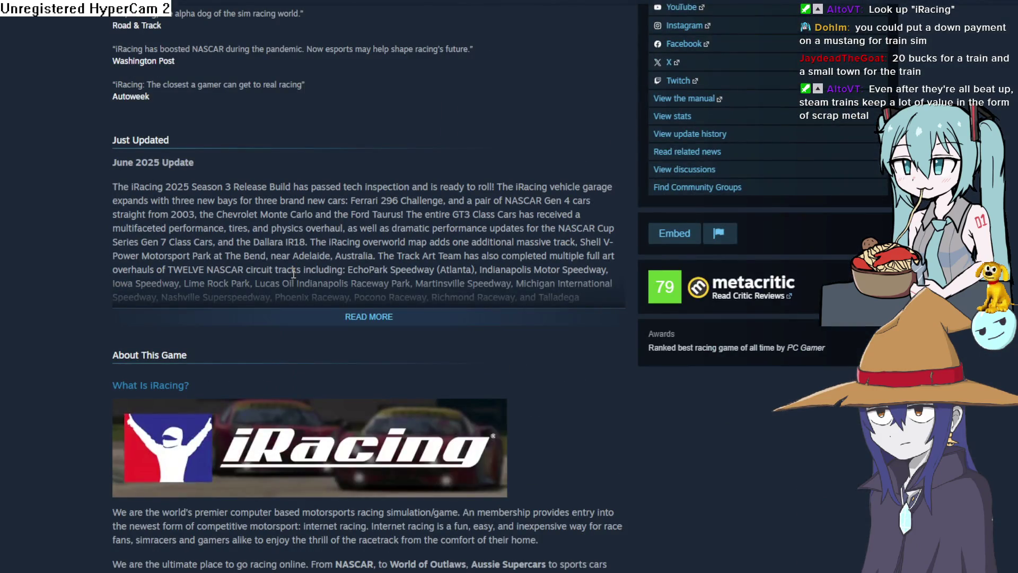
pyautogui.scroll(5, 293, 274)
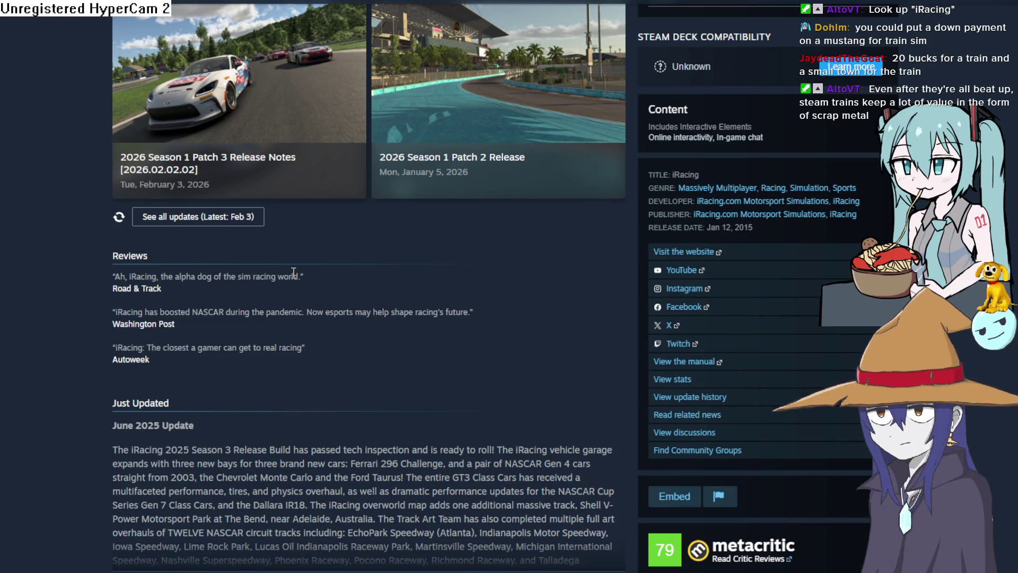
pyautogui.scroll(10, 293, 272)
pyautogui.scroll(5, 293, 272)
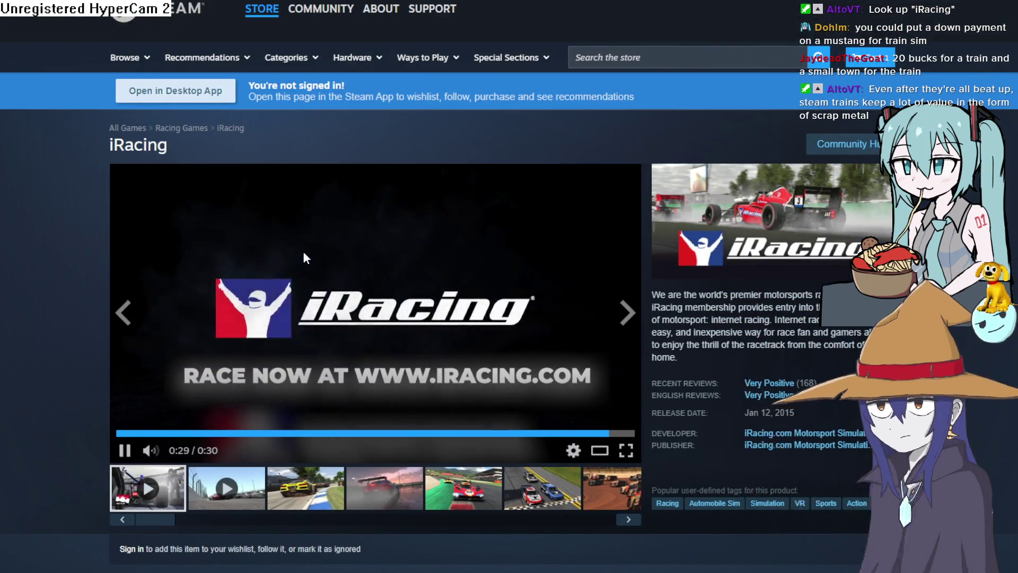
pyautogui.scroll(-5, 303, 252)
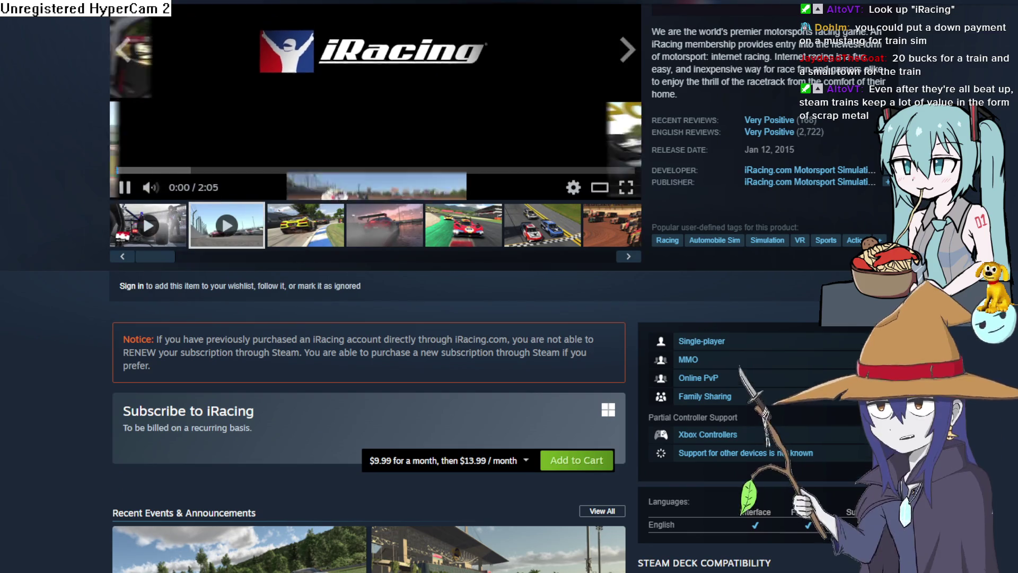
pyautogui.hotkey('alt', 'Left')
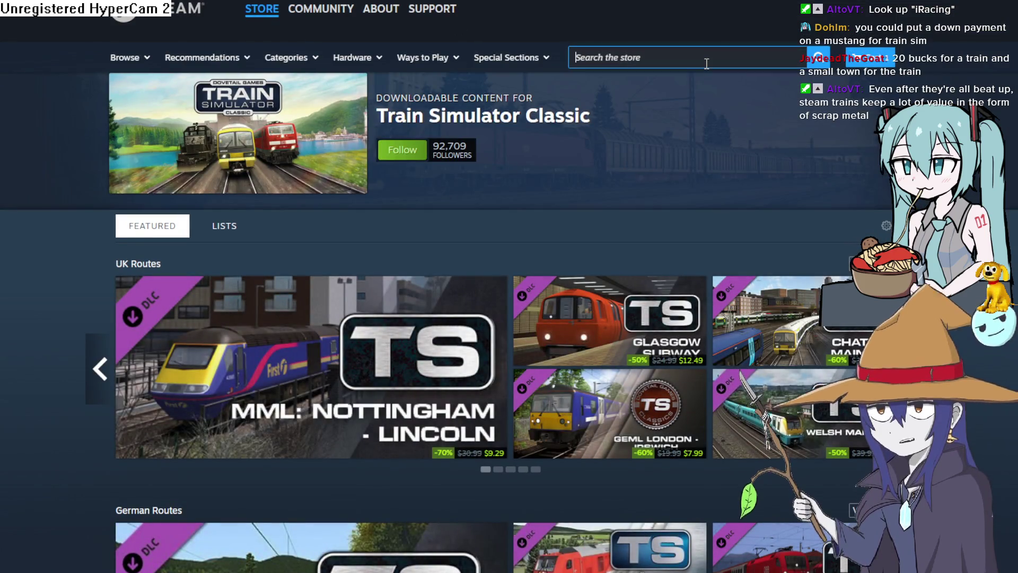
pyautogui.click(704, 59)
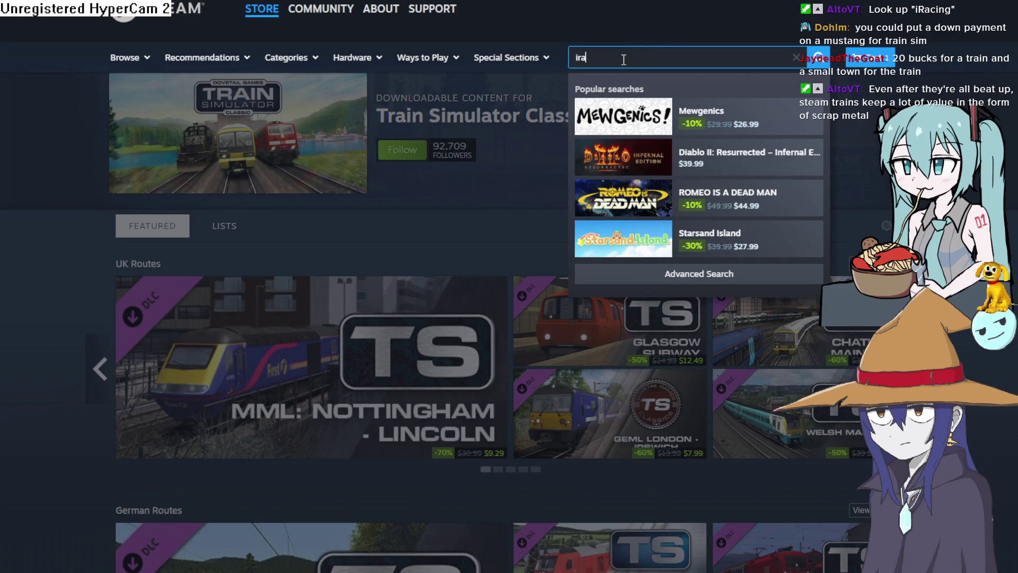
# Open iRacing from the search, then search the store for 'iracing dlc'
pyautogui.write('cing')
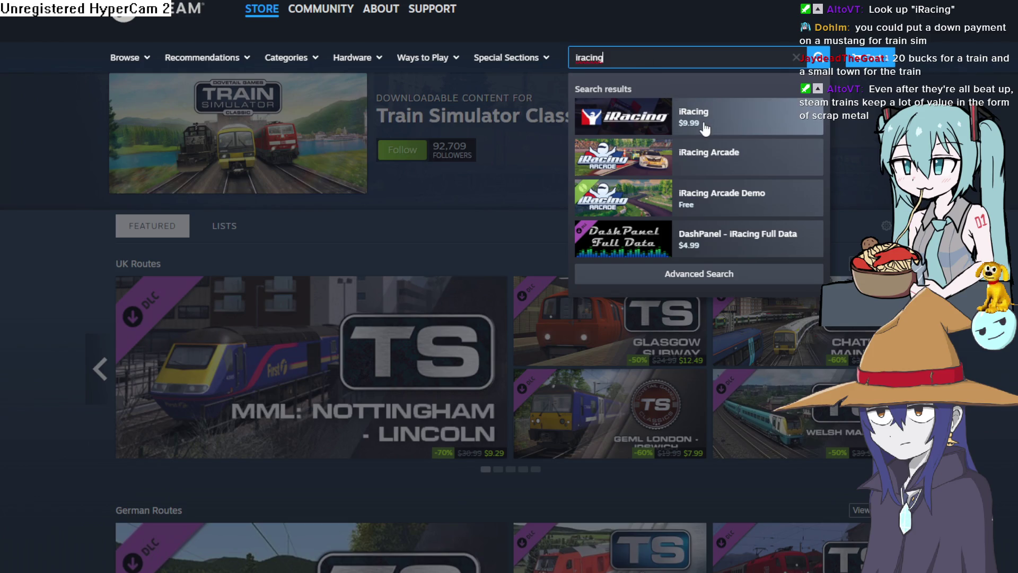
pyautogui.click(704, 119)
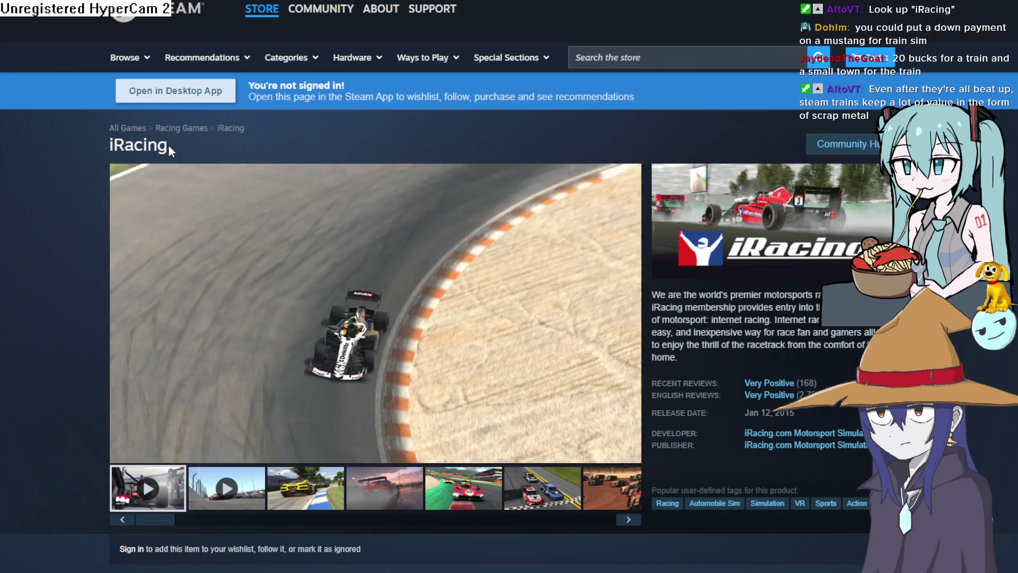
pyautogui.click(659, 53)
pyautogui.write('iracing dkc')
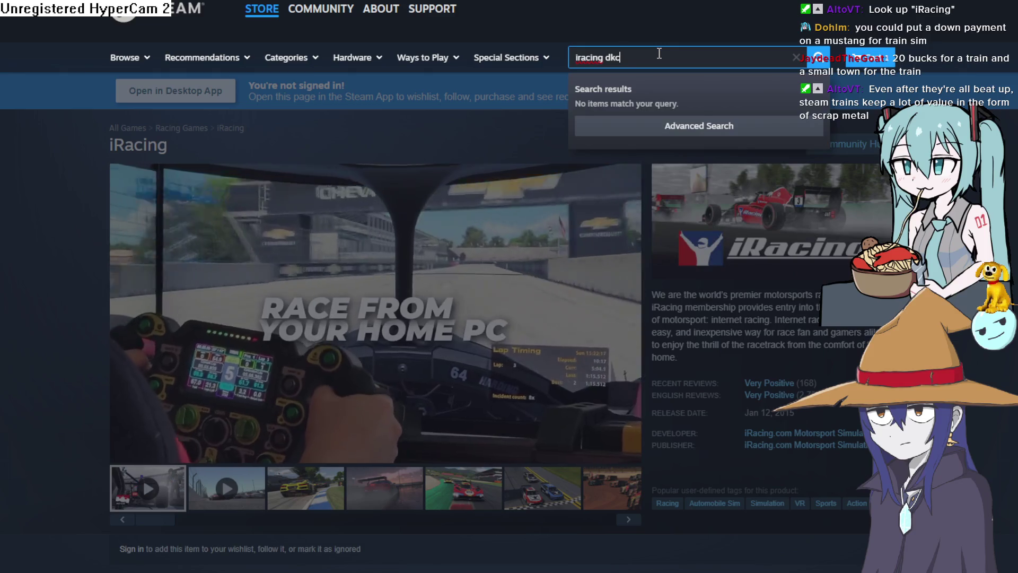
pyautogui.press('BackSpace')
pyautogui.press('BackSpace')
pyautogui.write('dlc')
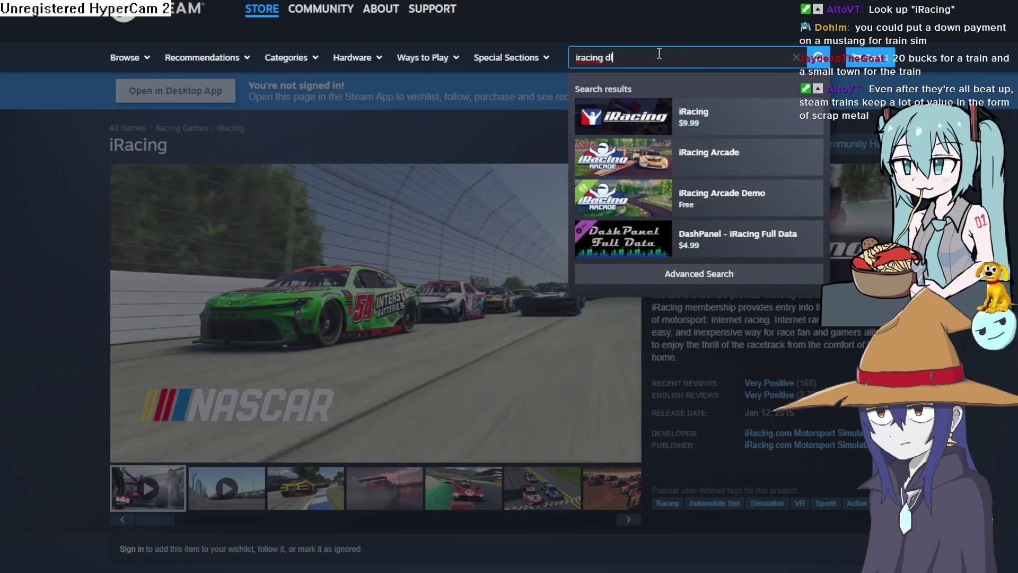
pyautogui.press('Return')
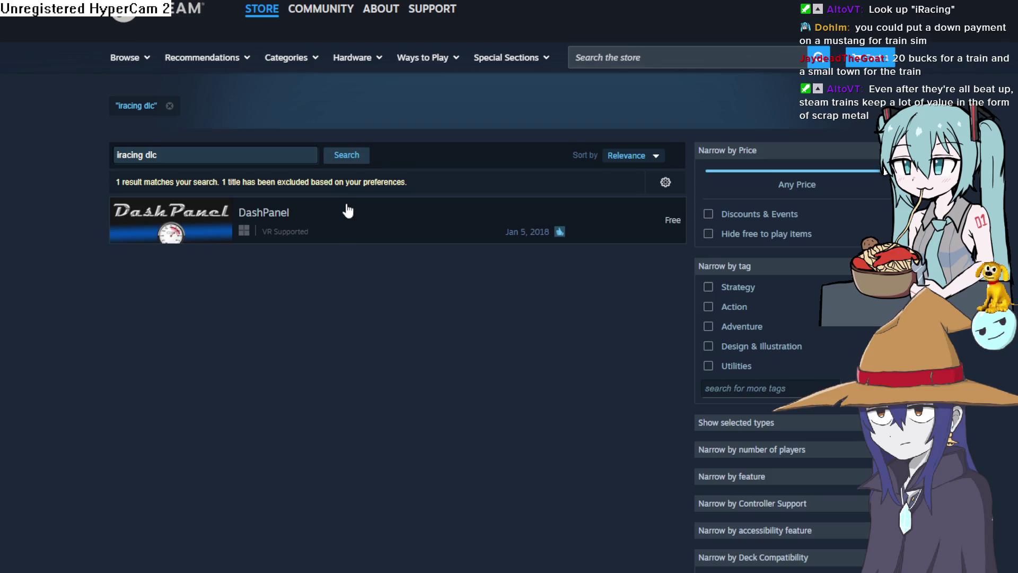
# Open DashPanel and view its screenshots up to the cyan PyroFrog dashboard
pyautogui.click(344, 220)
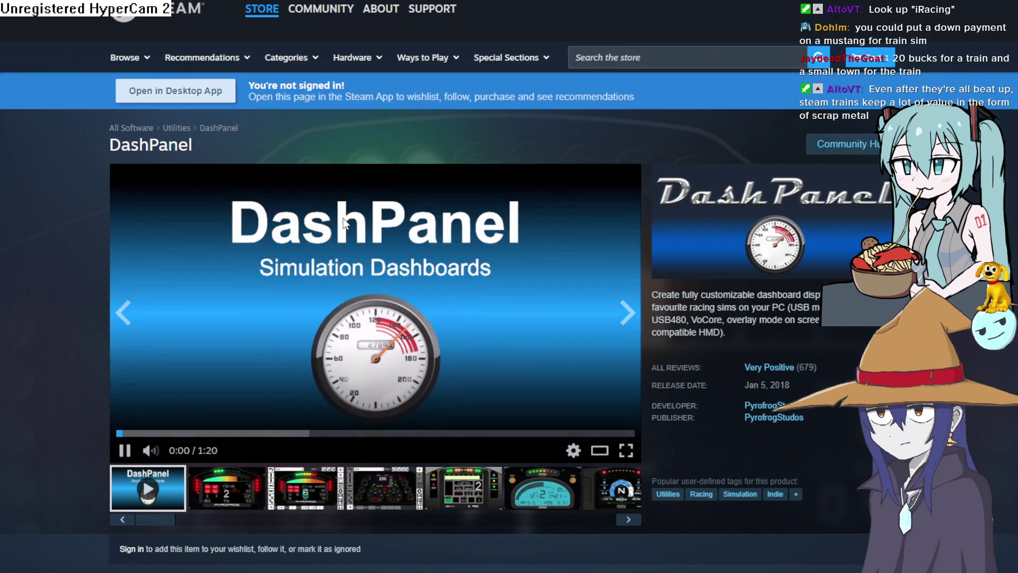
pyautogui.click(304, 495)
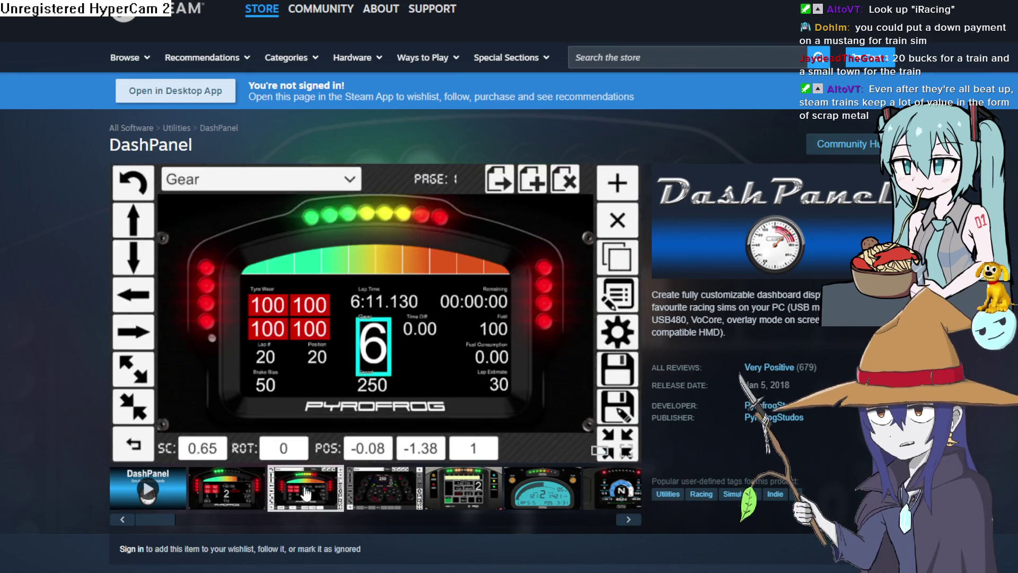
pyautogui.click(367, 488)
pyautogui.click(440, 497)
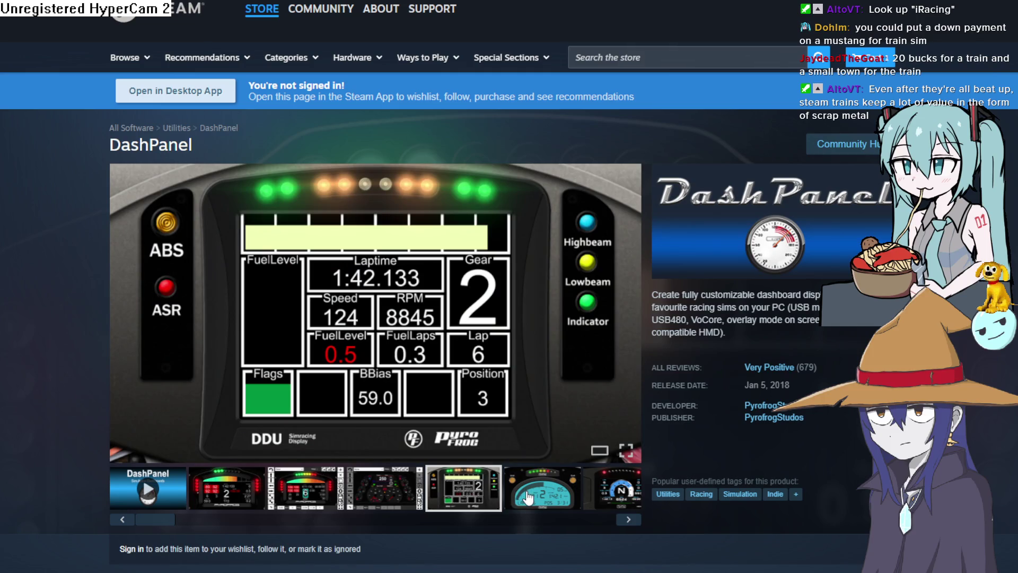
pyautogui.click(528, 497)
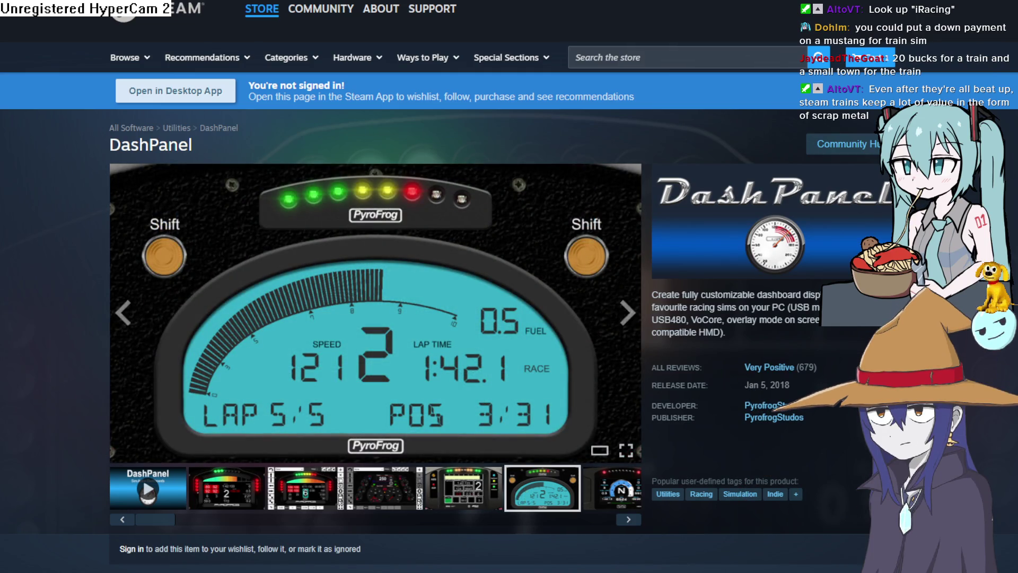
pyautogui.press('Return')
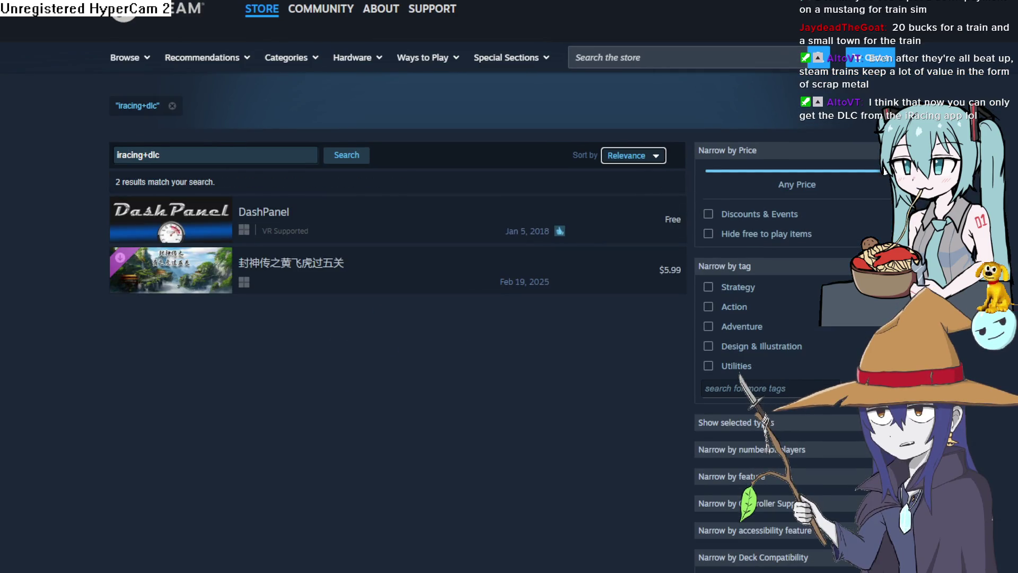
pyautogui.hotkey('alt', 'Left')
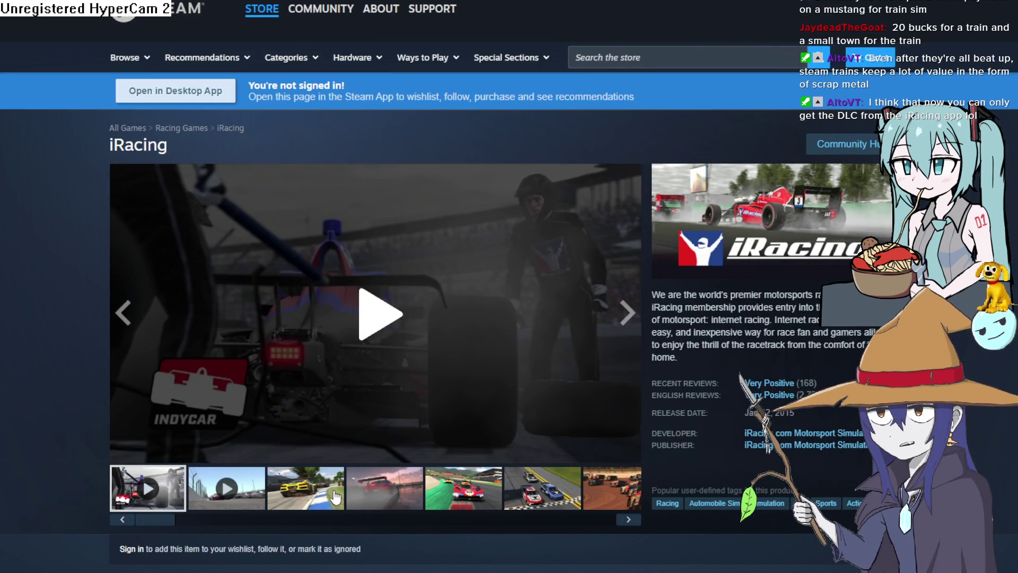
pyautogui.click(336, 497)
pyautogui.click(354, 499)
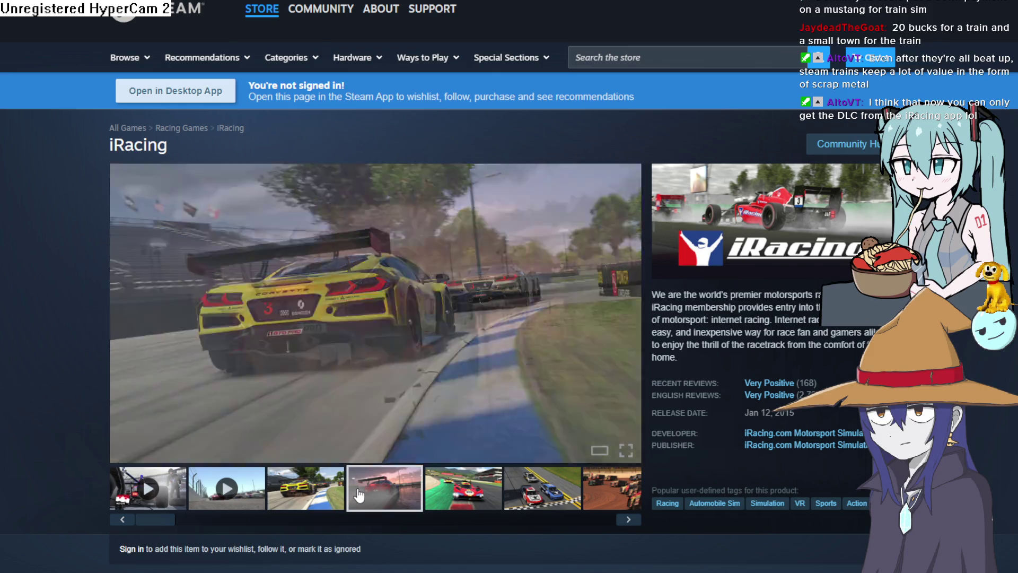
pyautogui.scroll(-8, 348, 314)
pyautogui.scroll(-4, 345, 314)
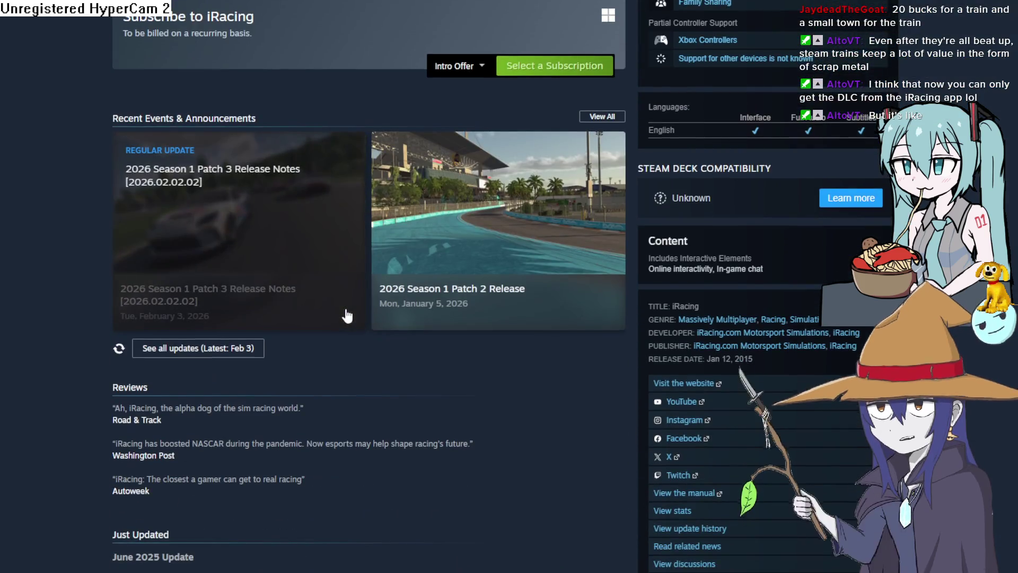
pyautogui.scroll(-5, 216, 336)
pyautogui.scroll(-20, 520, 202)
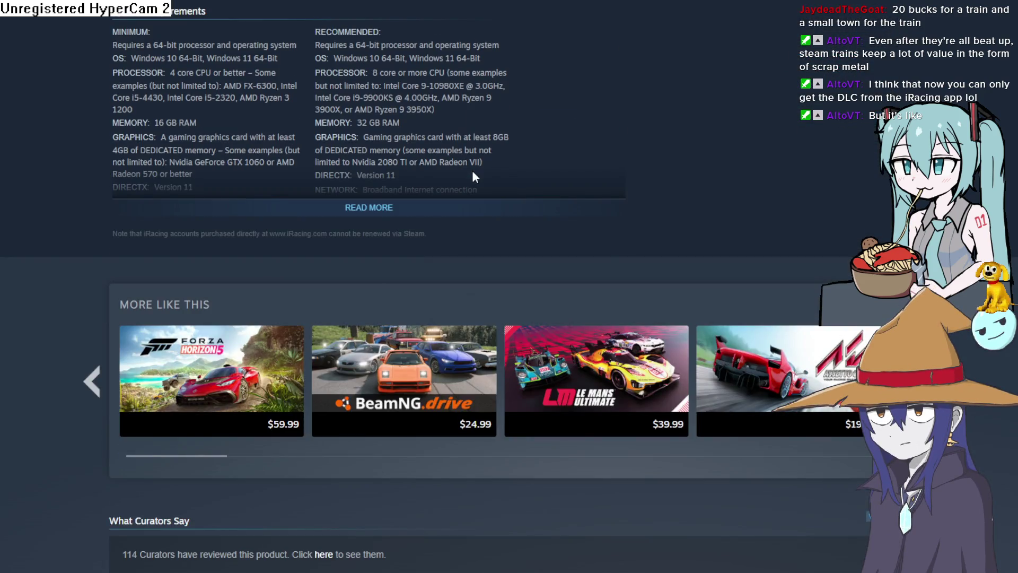
pyautogui.scroll(-10, 472, 171)
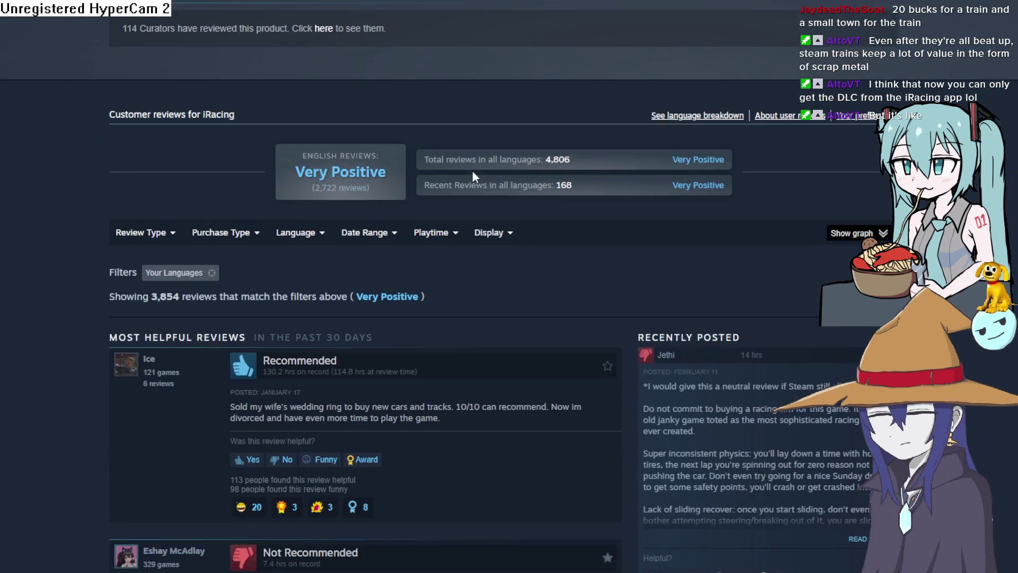
pyautogui.scroll(20, 472, 170)
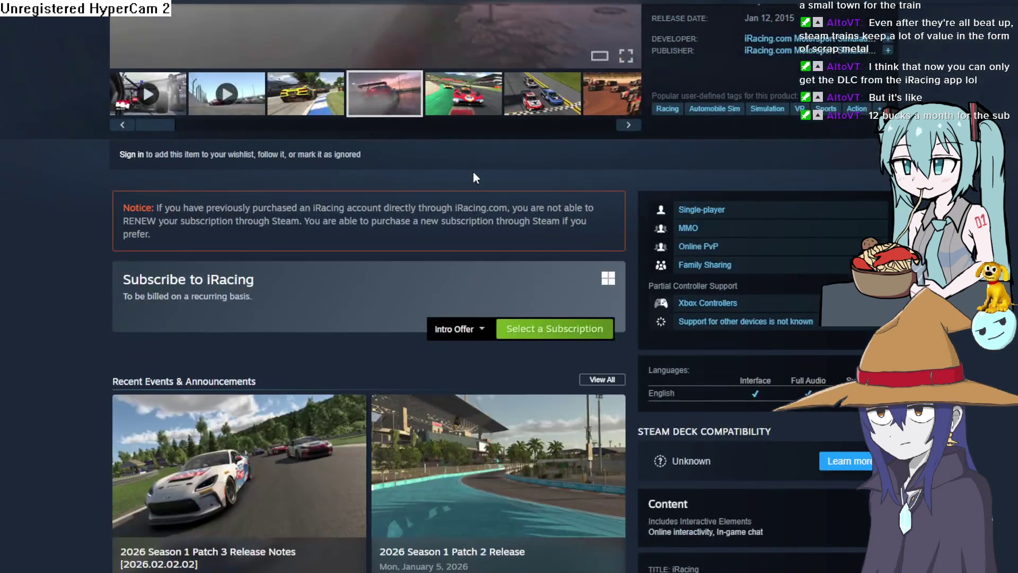
pyautogui.scroll(4, 472, 172)
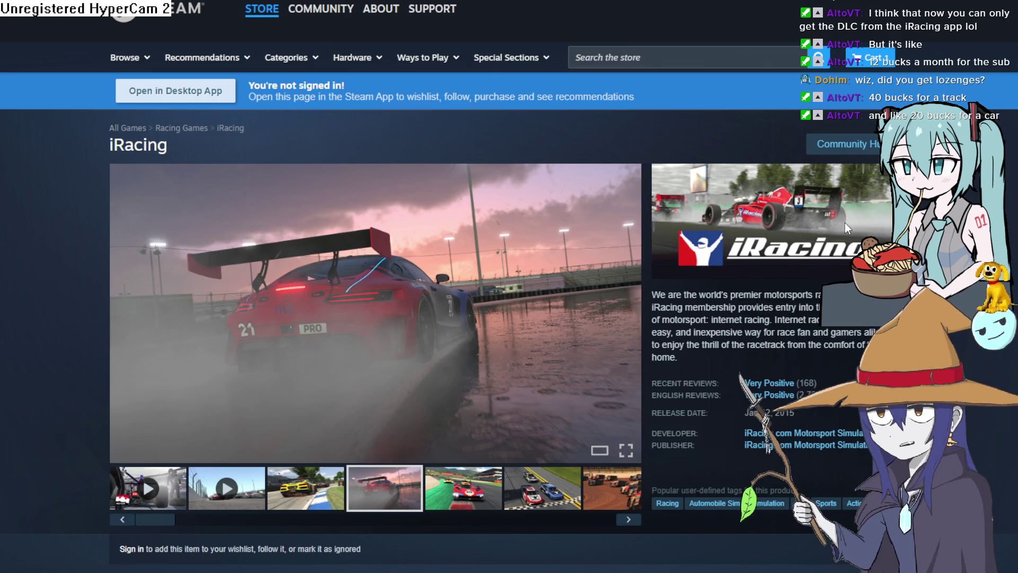
pyautogui.scroll(-2, 392, 469)
pyautogui.click(305, 356)
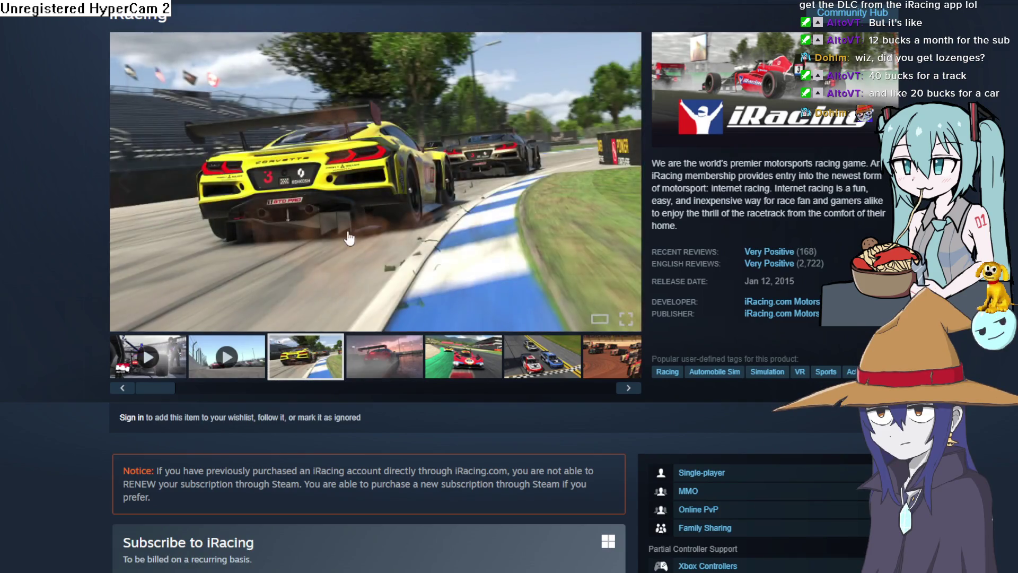
pyautogui.click(348, 231)
pyautogui.press('Escape')
pyautogui.scroll(-3, 97, 113)
pyautogui.scroll(3, 720, 320)
pyautogui.scroll(-5, 742, 334)
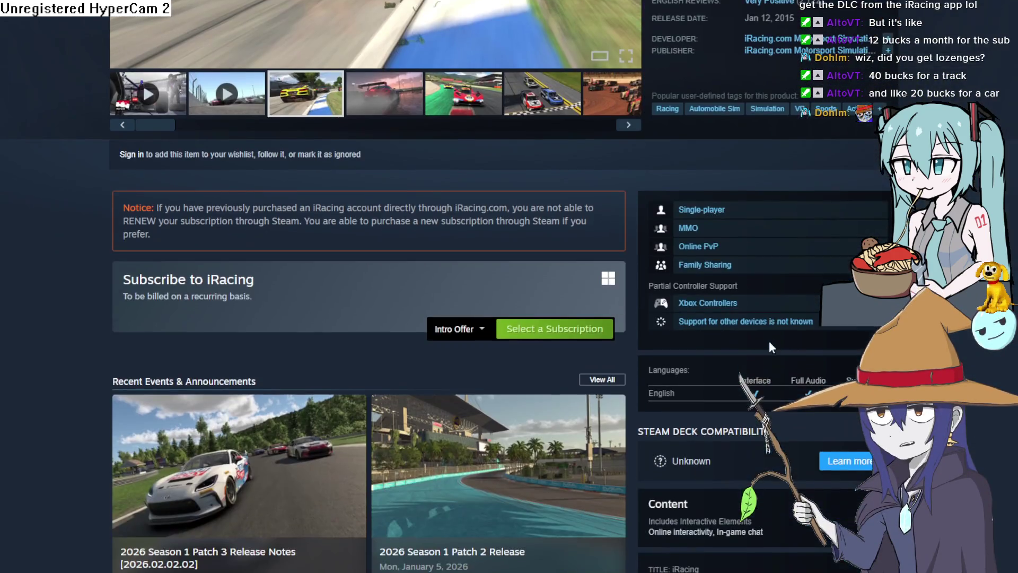
pyautogui.scroll(-5, 771, 343)
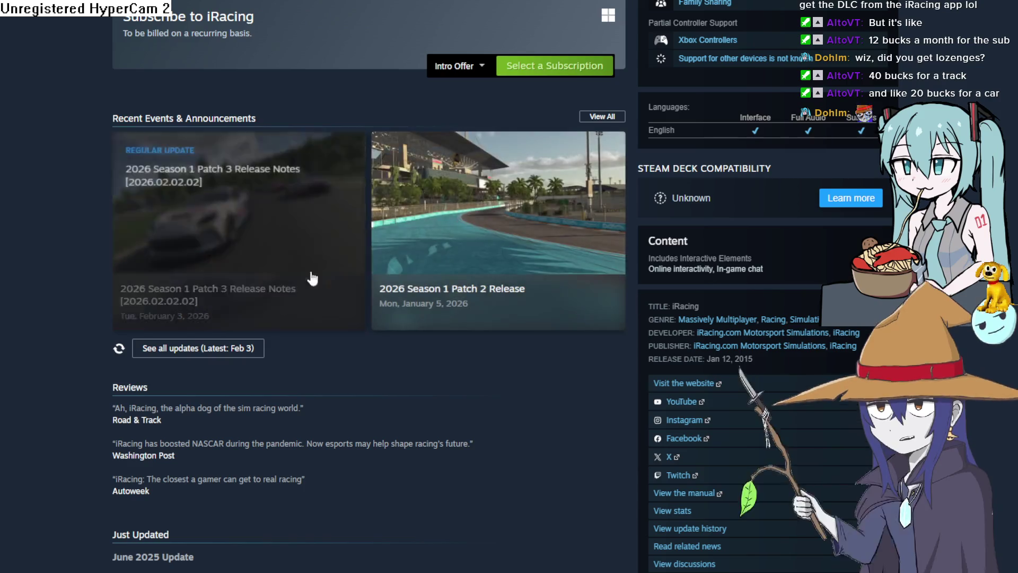
pyautogui.scroll(8, 313, 276)
pyautogui.scroll(2, 314, 259)
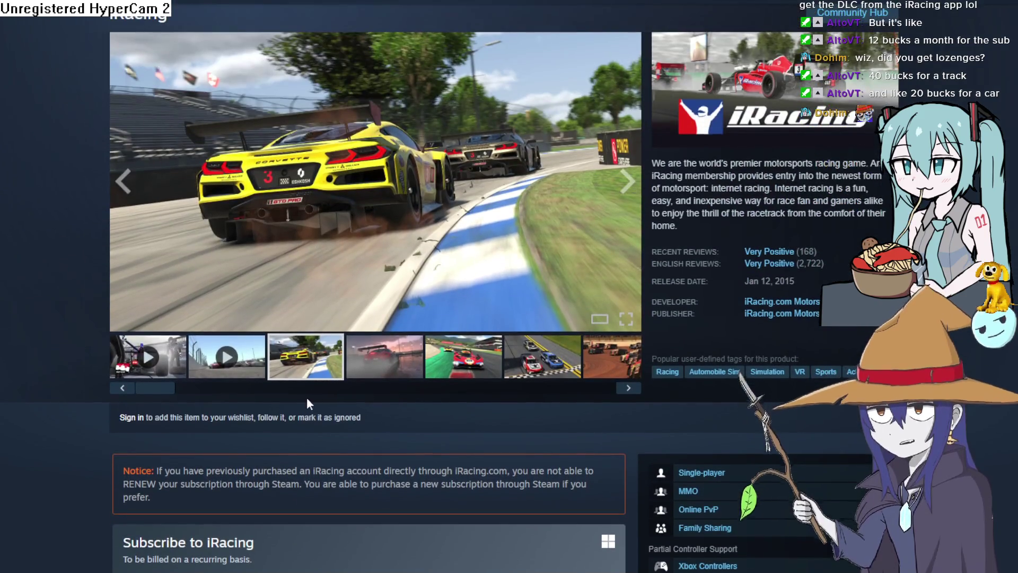
pyautogui.moveTo(798, 269)
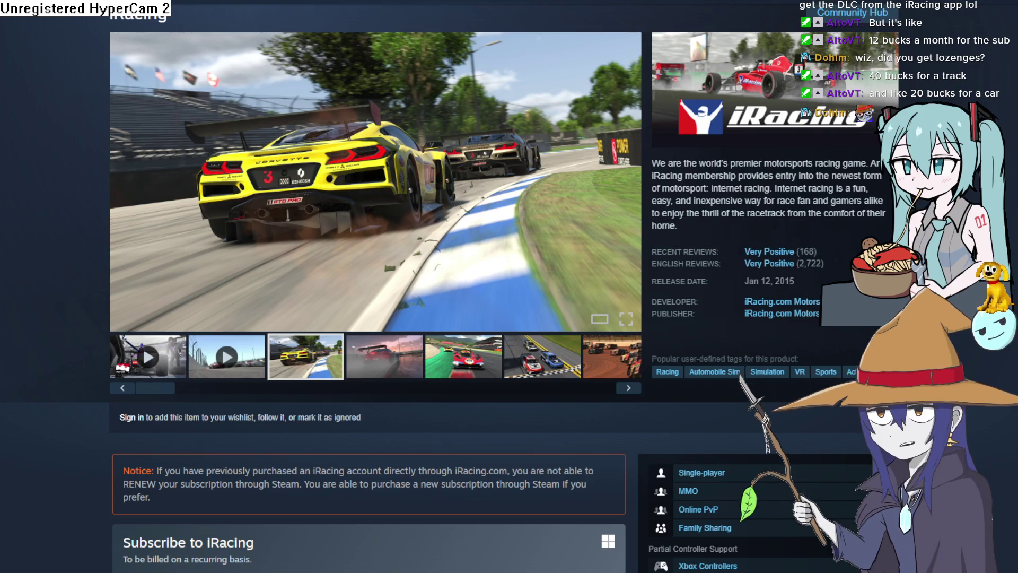
pyautogui.scroll(-7, 415, 252)
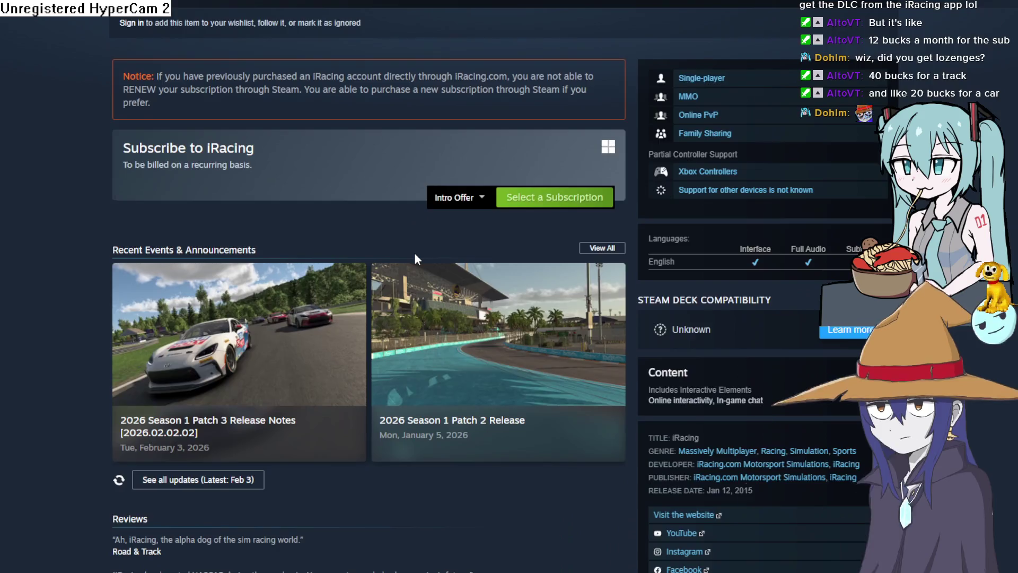
pyautogui.scroll(-7, 415, 259)
pyautogui.scroll(-10, 414, 254)
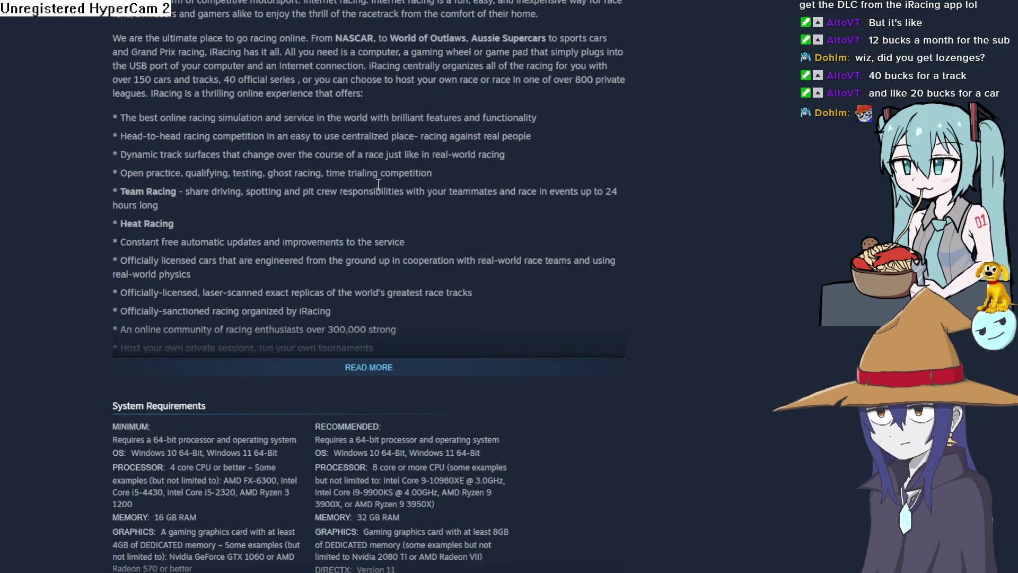
pyautogui.scroll(-7, 378, 183)
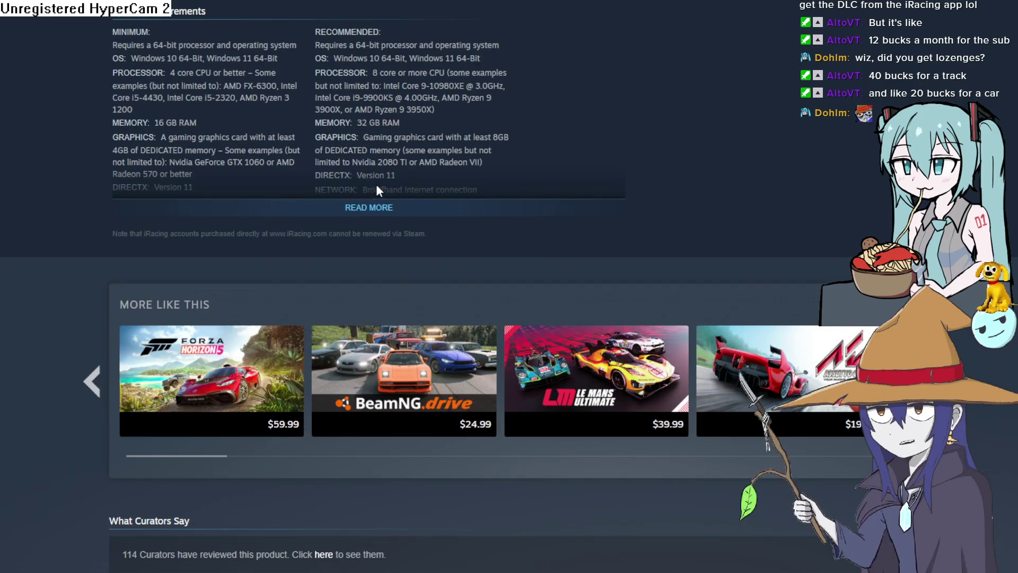
pyautogui.click(768, 387)
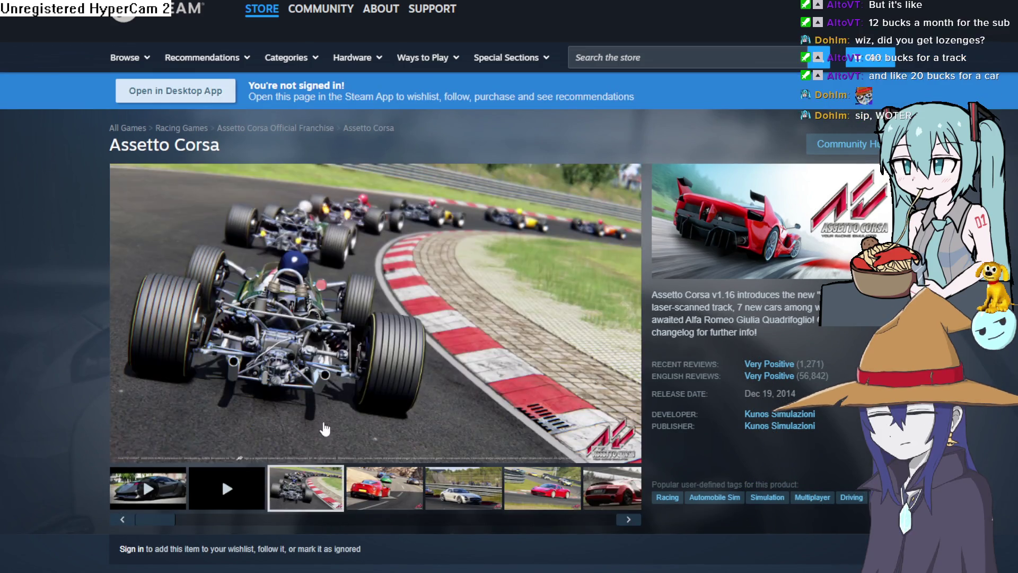
# View a screenshot full size, then browse the Alfa Romeo, Audi and BMW shots
pyautogui.click(315, 445)
pyautogui.press('Escape')
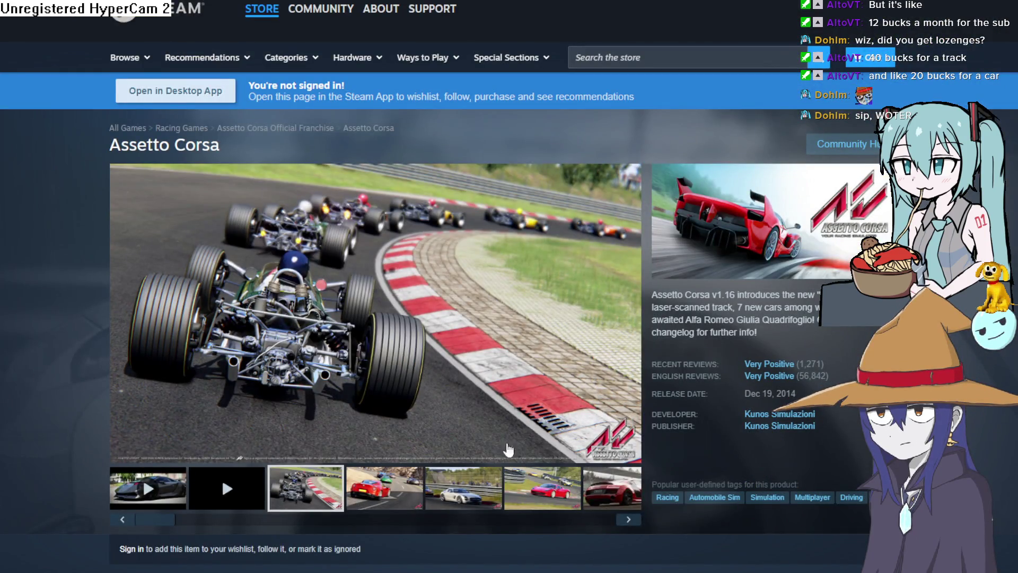
pyautogui.click(466, 488)
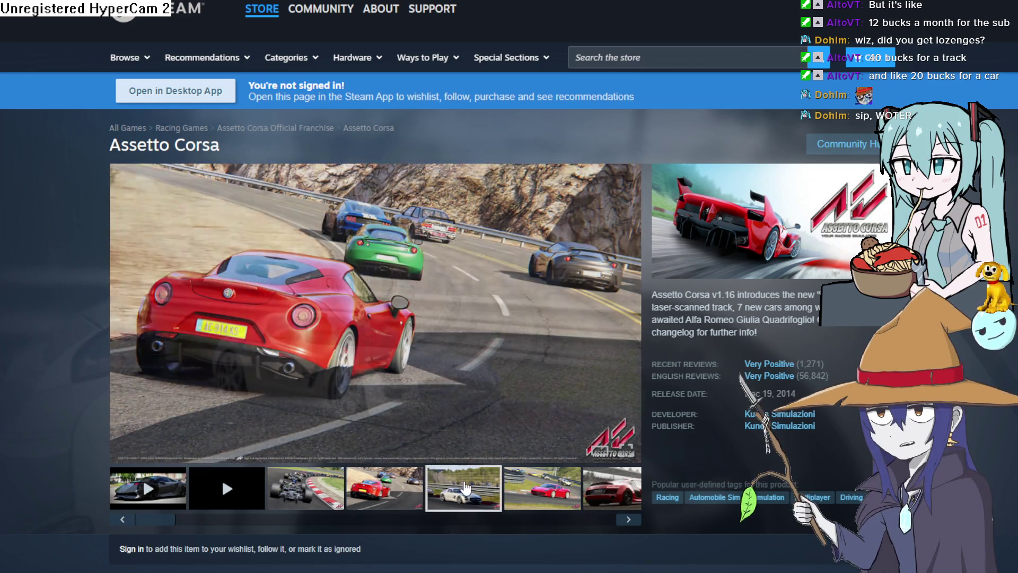
pyautogui.click(509, 493)
pyautogui.click(613, 514)
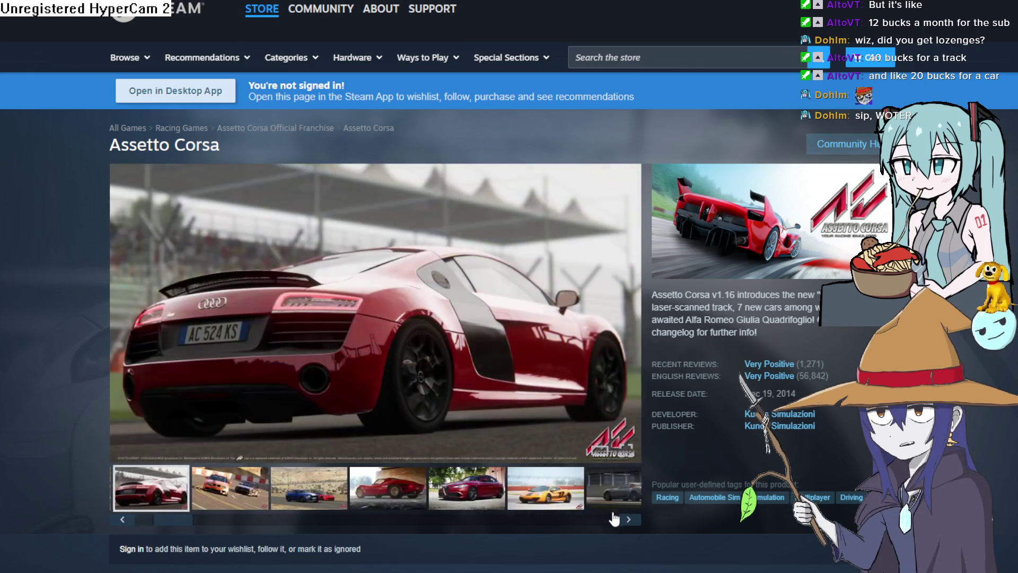
pyautogui.click(207, 482)
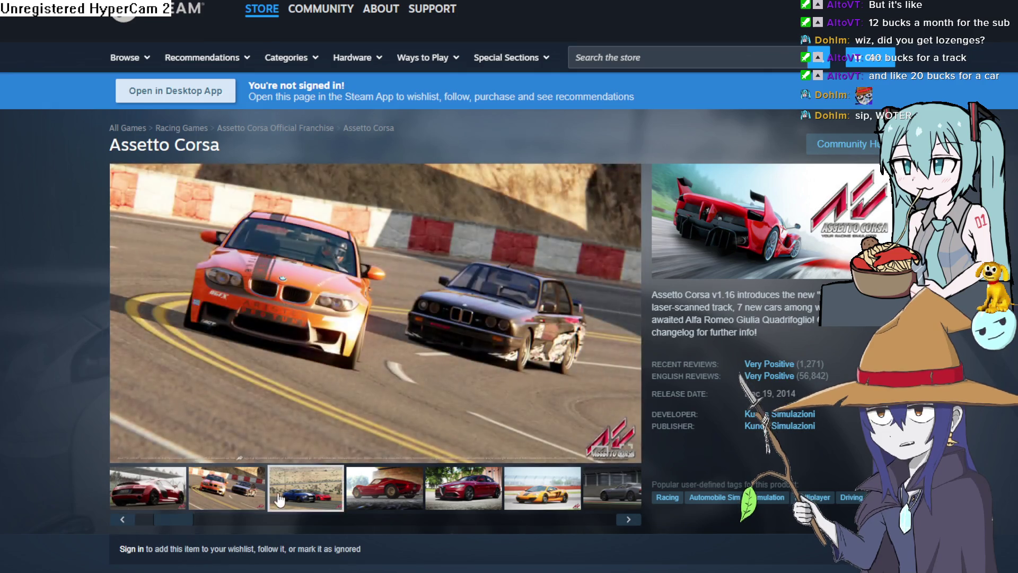
pyautogui.click(279, 498)
pyautogui.click(392, 498)
# Continue through the Giulia, Maserati, Cobra, Lotus and Lamborghini screenshots
pyautogui.click(450, 499)
pyautogui.click(511, 493)
pyautogui.click(612, 488)
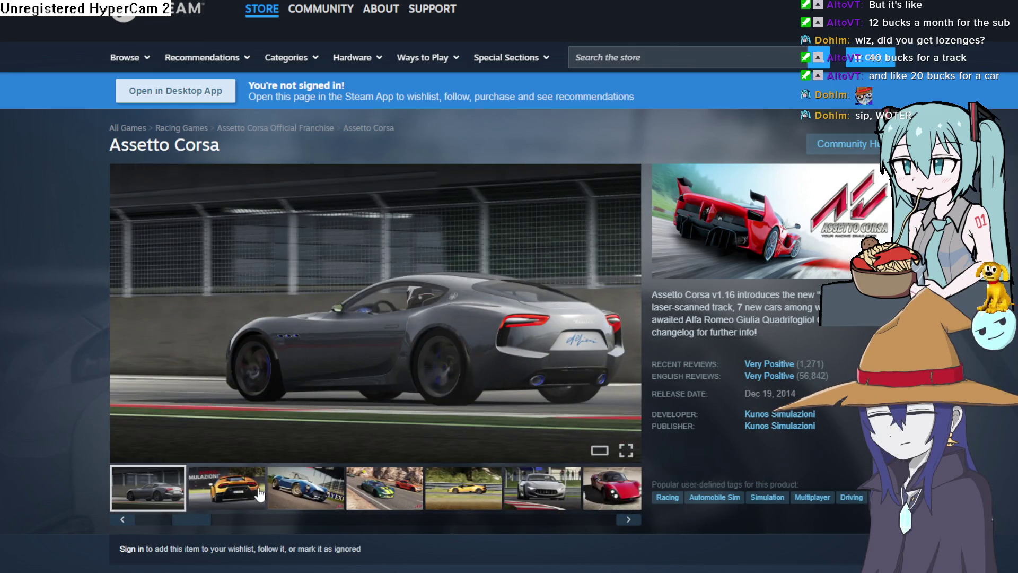
pyautogui.click(261, 490)
pyautogui.click(305, 491)
pyautogui.click(385, 497)
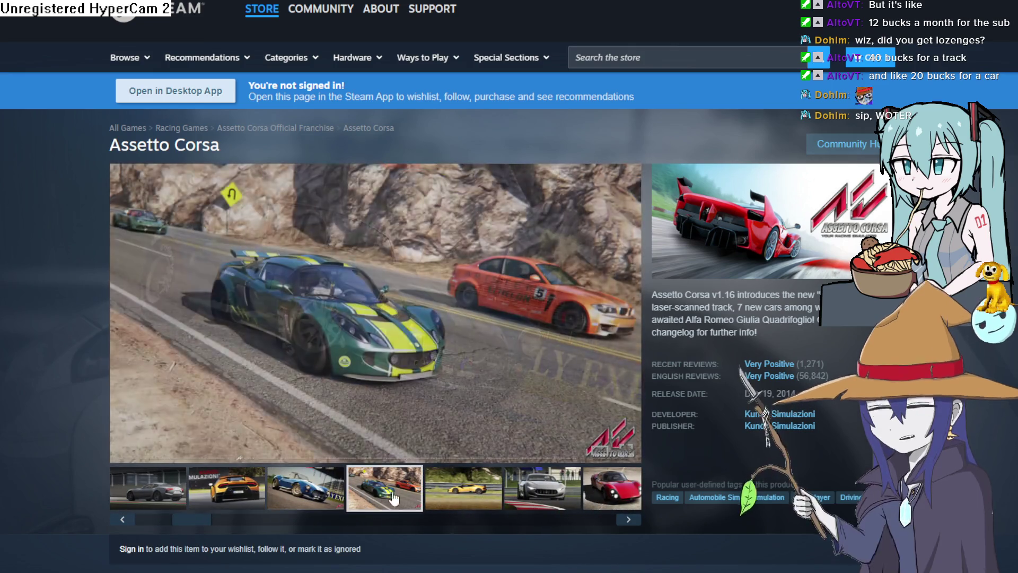
pyautogui.click(479, 501)
pyautogui.click(538, 495)
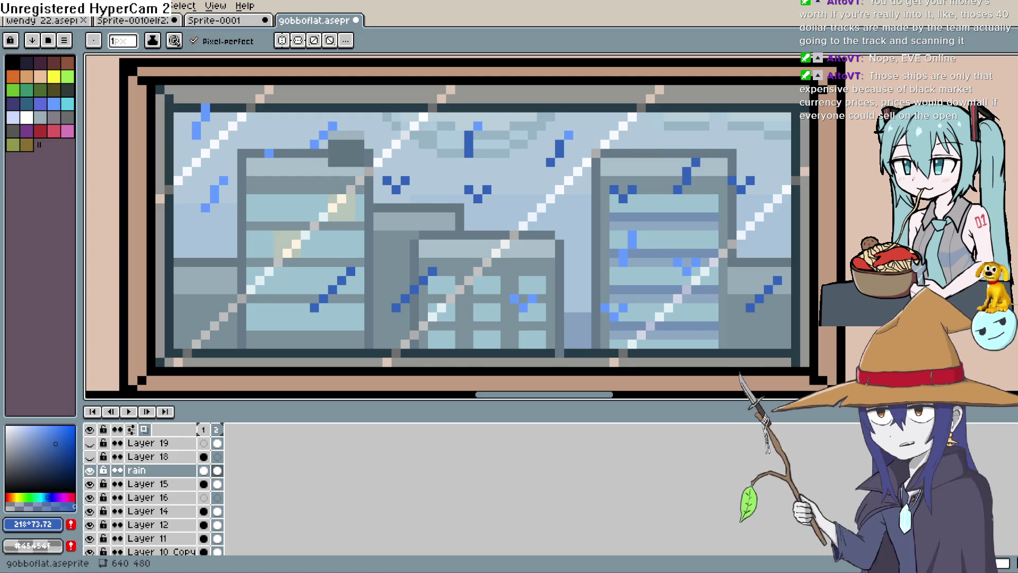
# Extend a rain streak downward, repaint light-blue drops dark blue, and add new drops higher up
pyautogui.moveTo(632, 242); pyautogui.dragTo(632, 245)
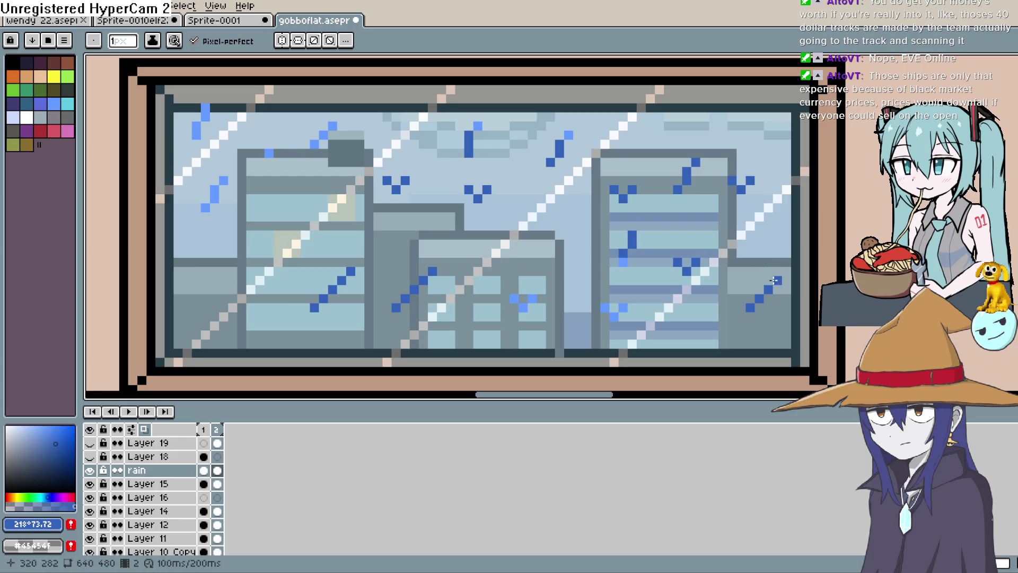
pyautogui.moveTo(523, 308); pyautogui.dragTo(513, 299)
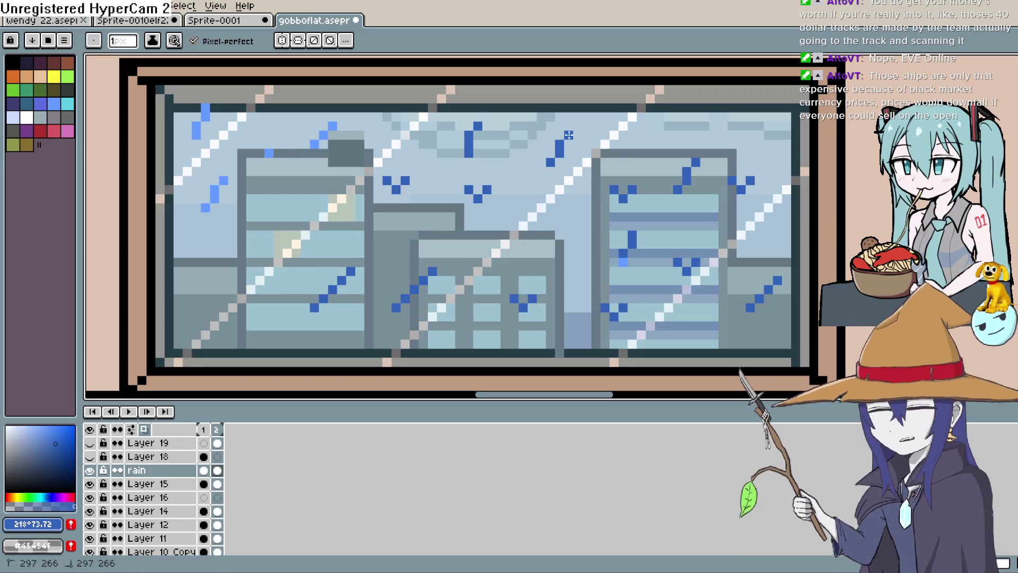
pyautogui.moveTo(332, 126); pyautogui.dragTo(314, 143)
pyautogui.click(269, 153)
pyautogui.moveTo(223, 181); pyautogui.dragTo(214, 198)
pyautogui.click(217, 169)
pyautogui.click(223, 117)
pyautogui.click(208, 108)
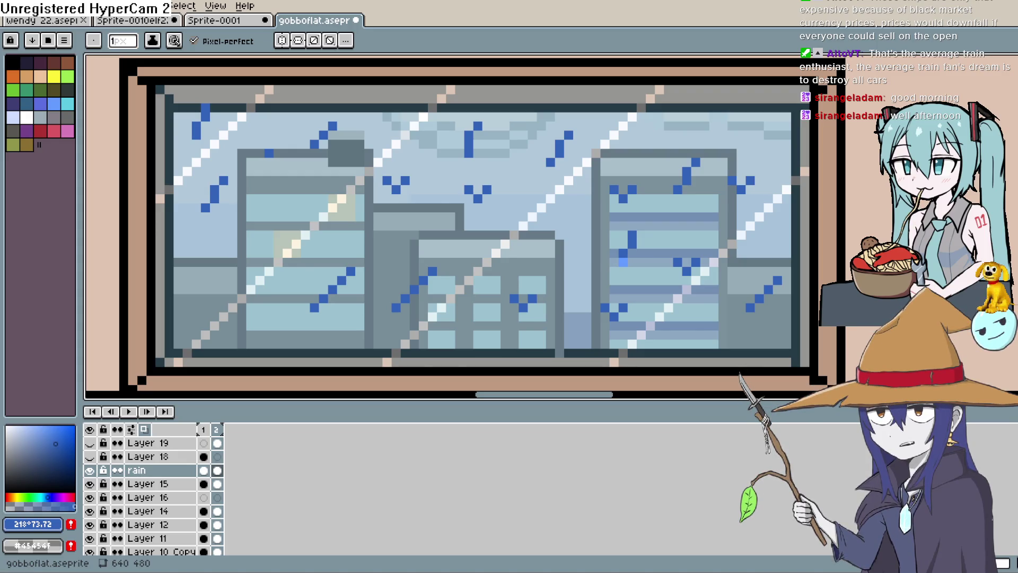
pyautogui.moveTo(716, 236); pyautogui.dragTo(663, 172)
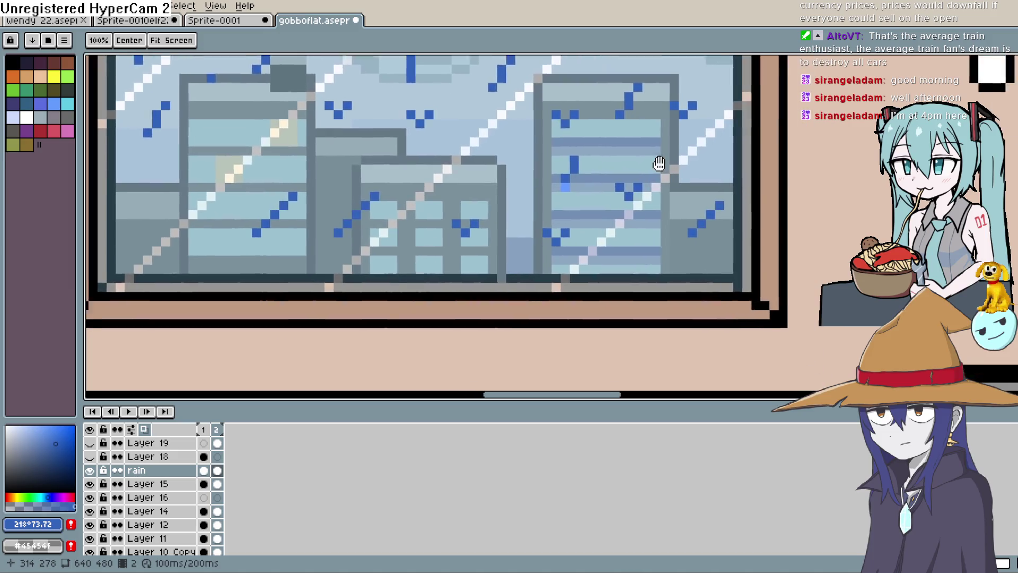
pyautogui.moveTo(415, 255); pyautogui.dragTo(348, 336)
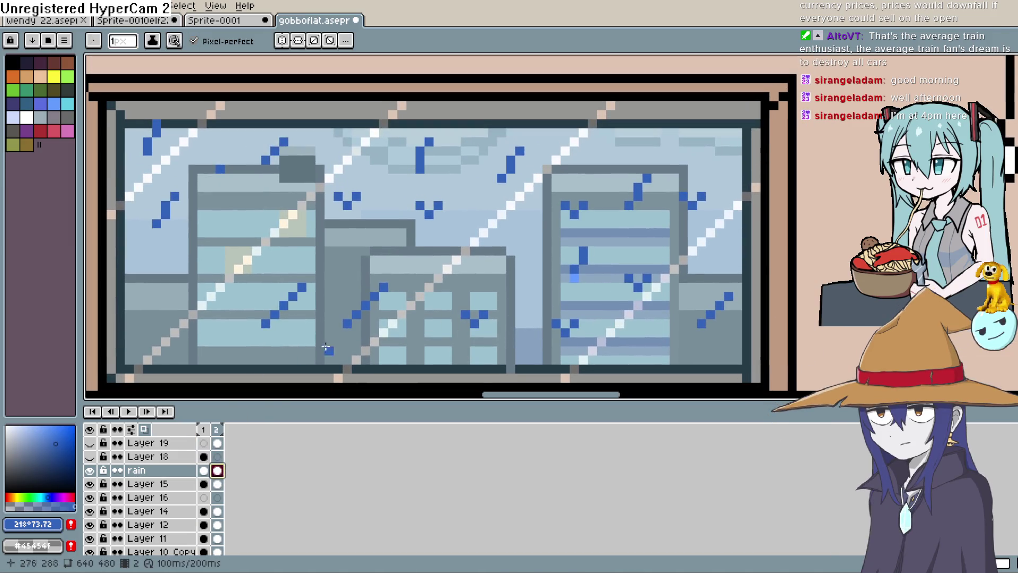
pyautogui.press('Return')
pyautogui.scroll(-1, 443, 302)
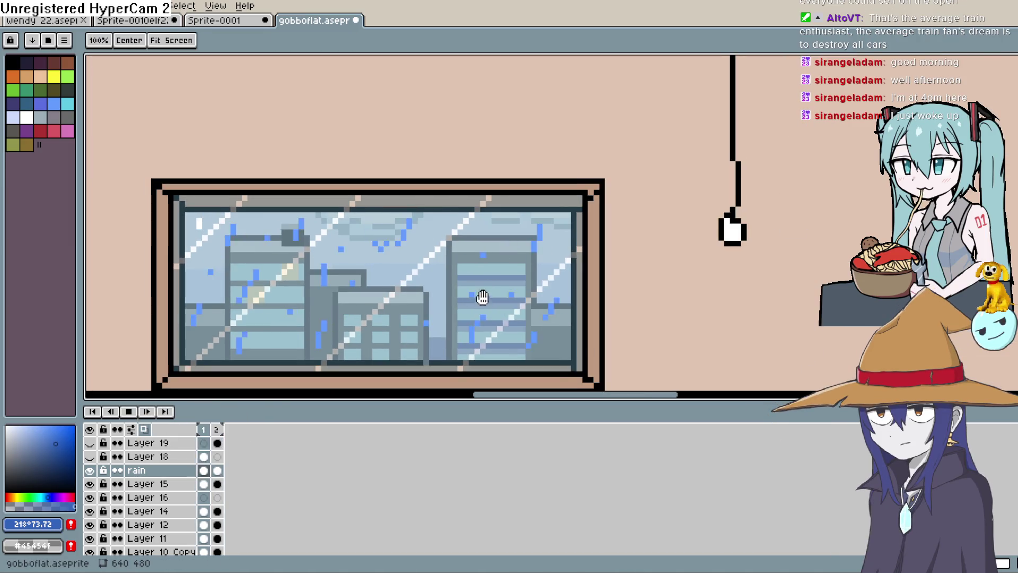
pyautogui.moveTo(481, 300); pyautogui.dragTo(538, 234)
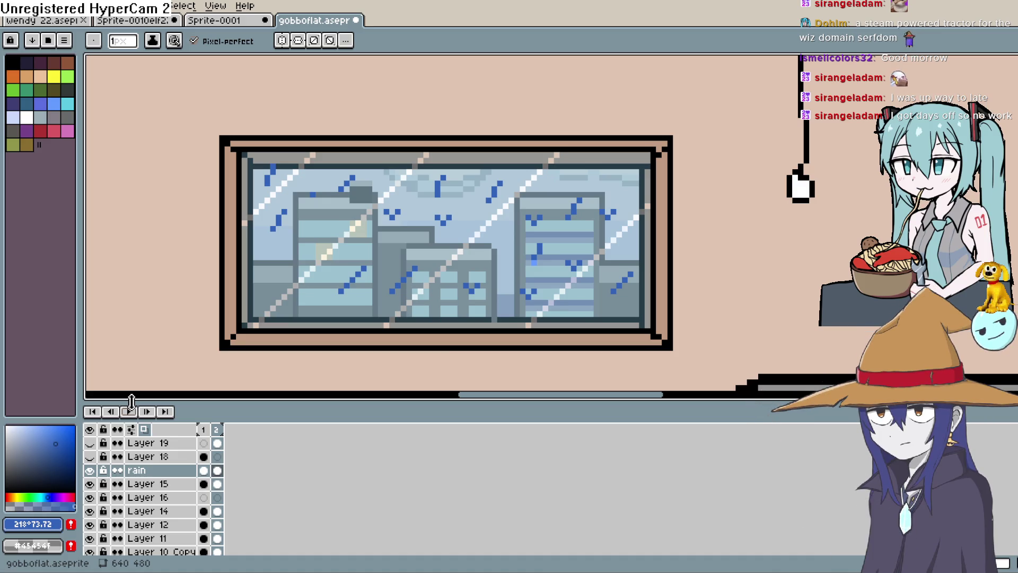
pyautogui.moveTo(528, 274); pyautogui.dragTo(547, 233)
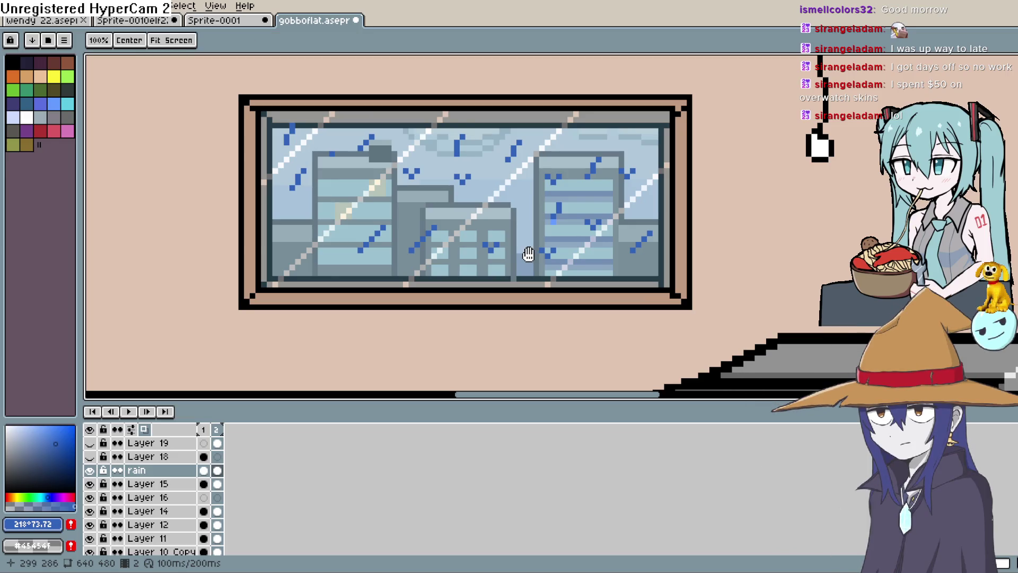
pyautogui.scroll(-1, 531, 255)
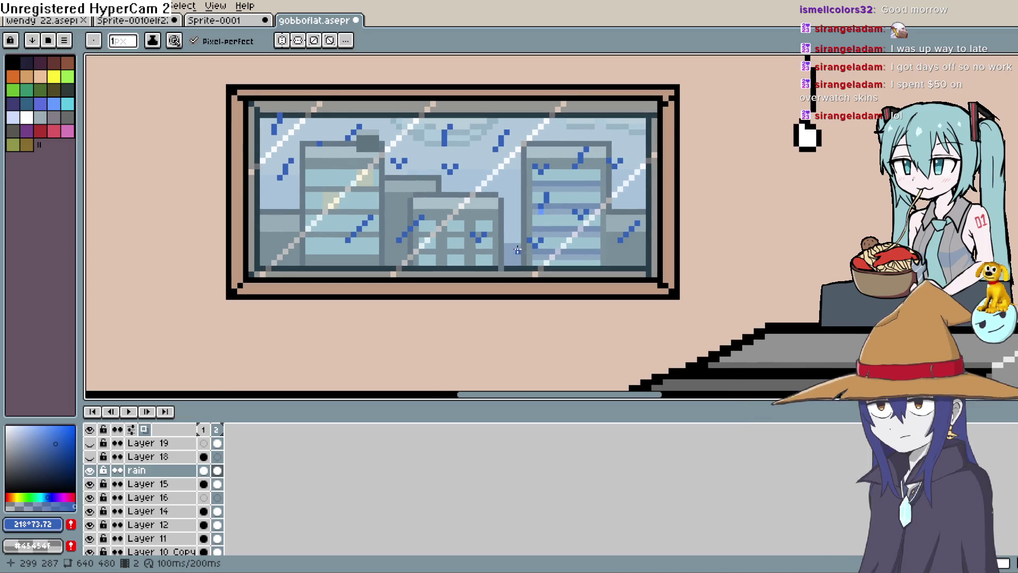
pyautogui.scroll(1, 514, 257)
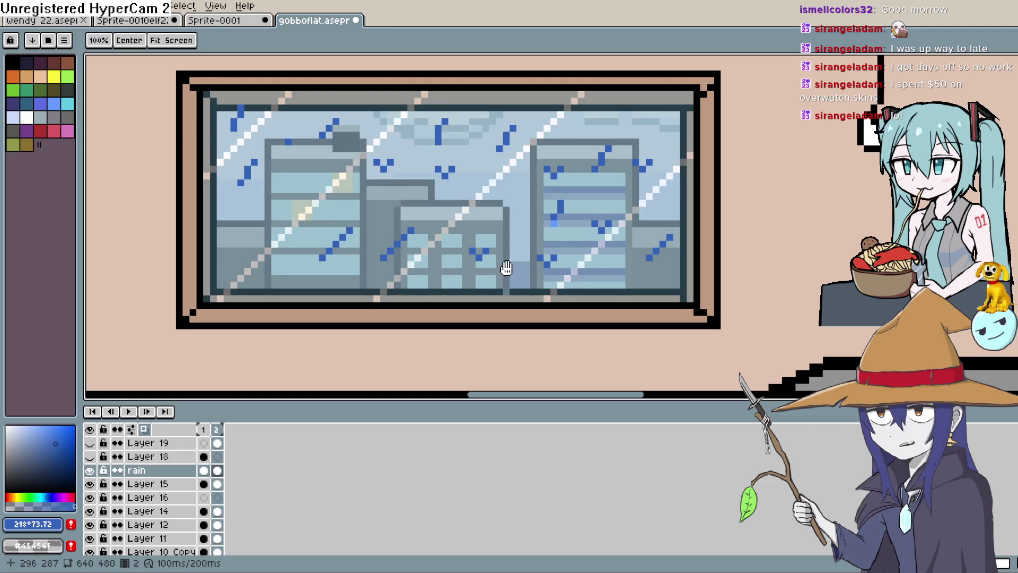
pyautogui.scroll(-1, 509, 267)
pyautogui.scroll(2, 486, 284)
pyautogui.scroll(-2, 486, 283)
# On frame 1, flood-fill three light-blue raindrops dark blue
pyautogui.click(205, 471)
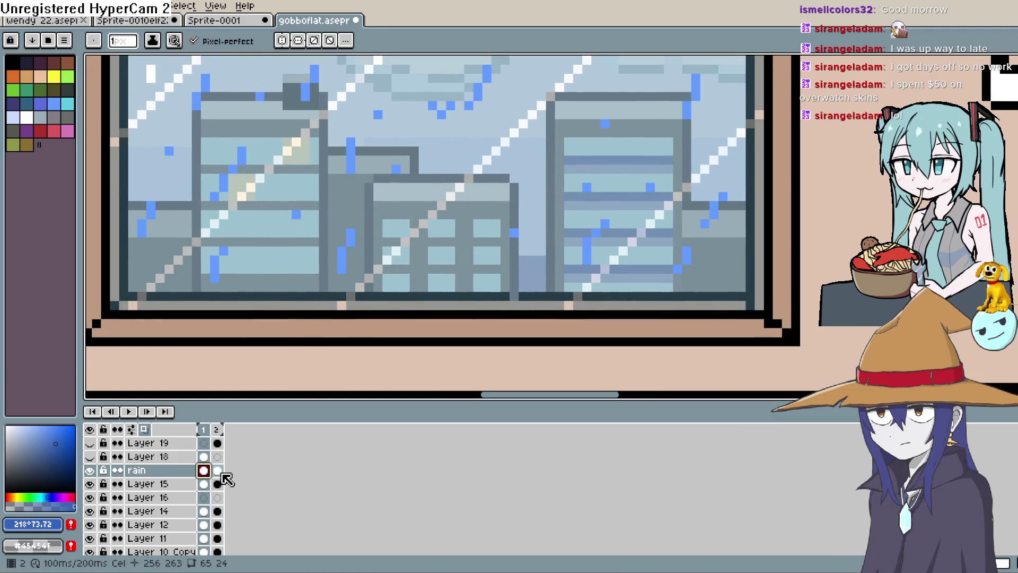
pyautogui.scroll(4, 418, 302)
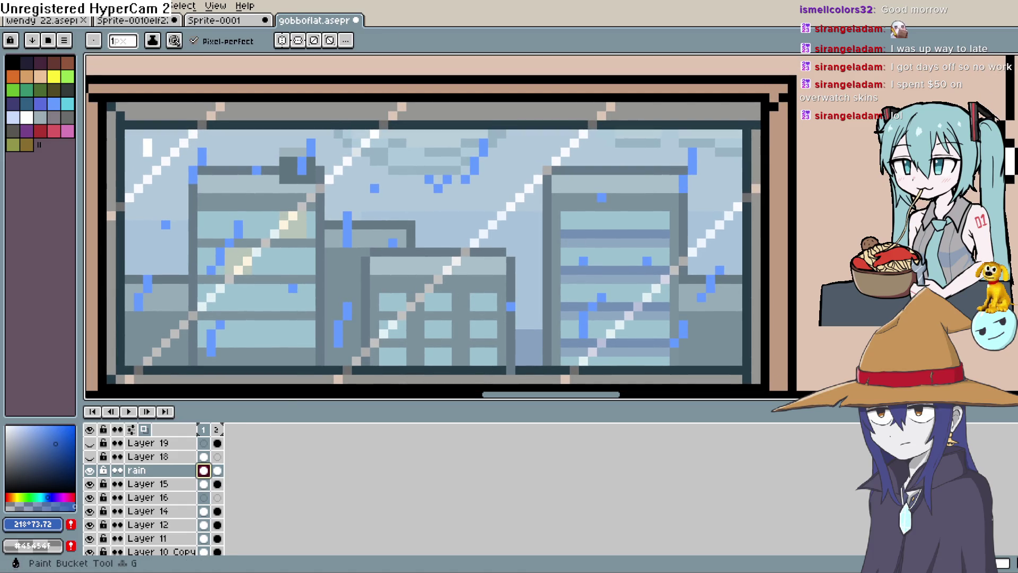
pyautogui.click(1010, 162)
pyautogui.click(466, 175)
pyautogui.hotkey('ctrl', 'z')
pyautogui.click(474, 164)
pyautogui.click(484, 147)
pyautogui.click(375, 188)
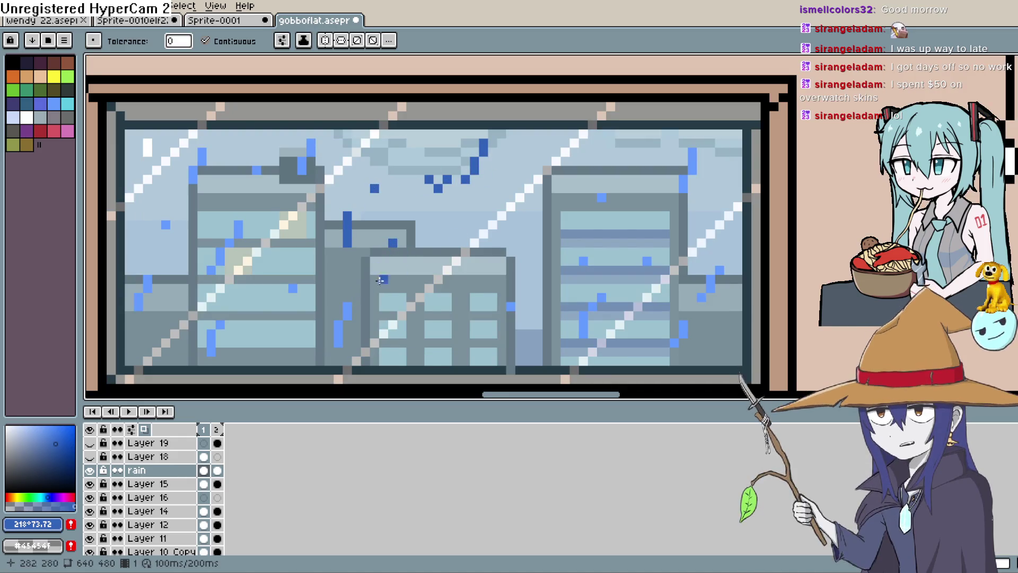
# Pencil in short dark-blue rain bars and V-shaped drops, fixing stray pixels
pyautogui.press('b')
pyautogui.moveTo(400, 234); pyautogui.dragTo(382, 234)
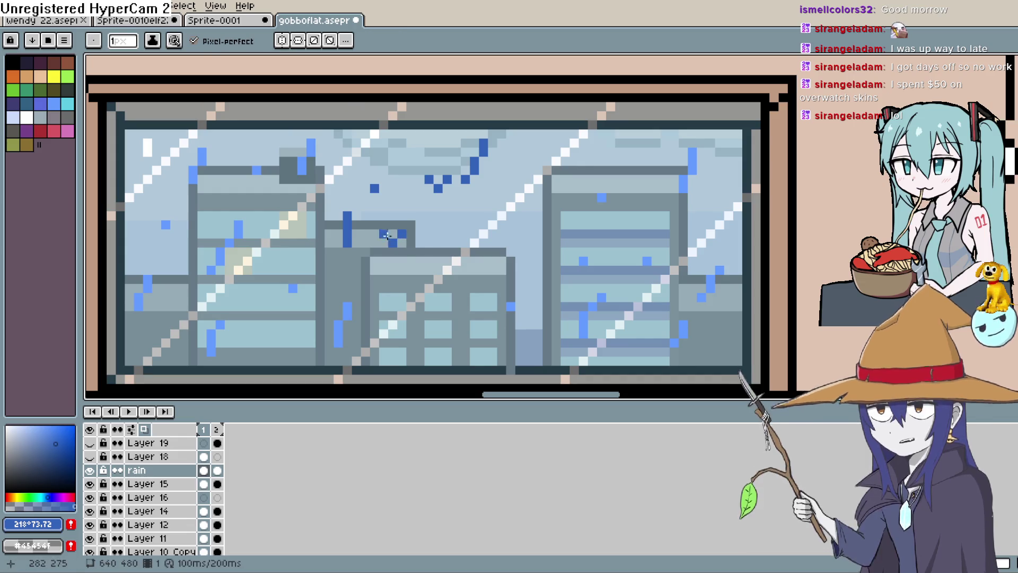
pyautogui.moveTo(387, 179); pyautogui.dragTo(375, 180)
pyautogui.hotkey('ctrl', 'z')
pyautogui.click(365, 179)
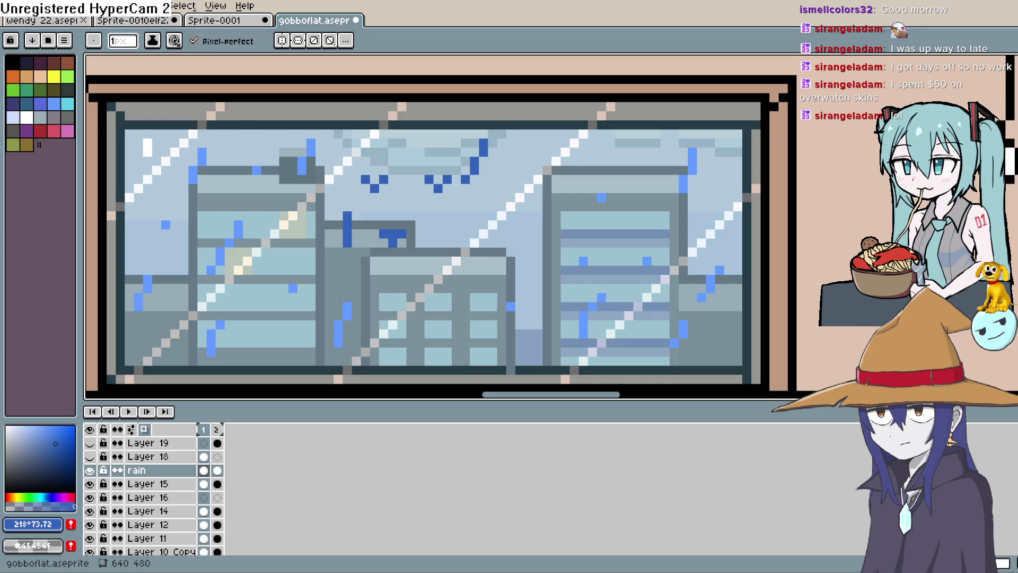
pyautogui.click(392, 233)
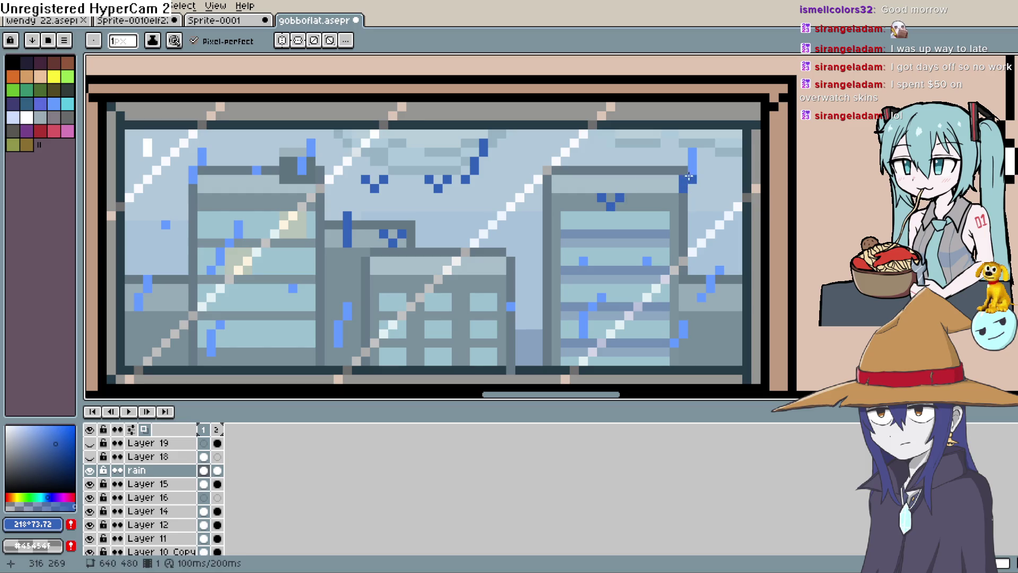
pyautogui.click(638, 260)
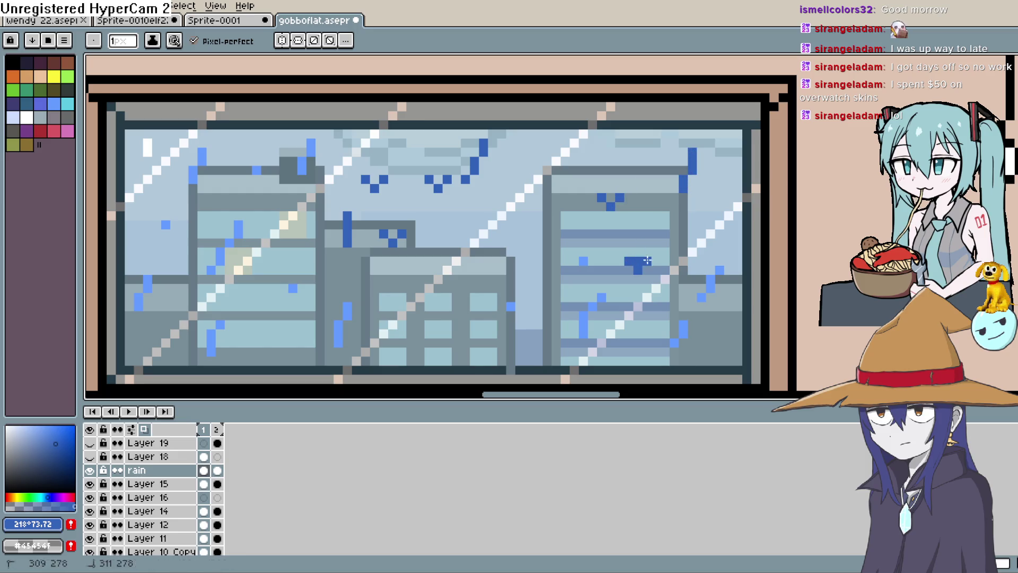
pyautogui.hotkey('ctrl', 'z')
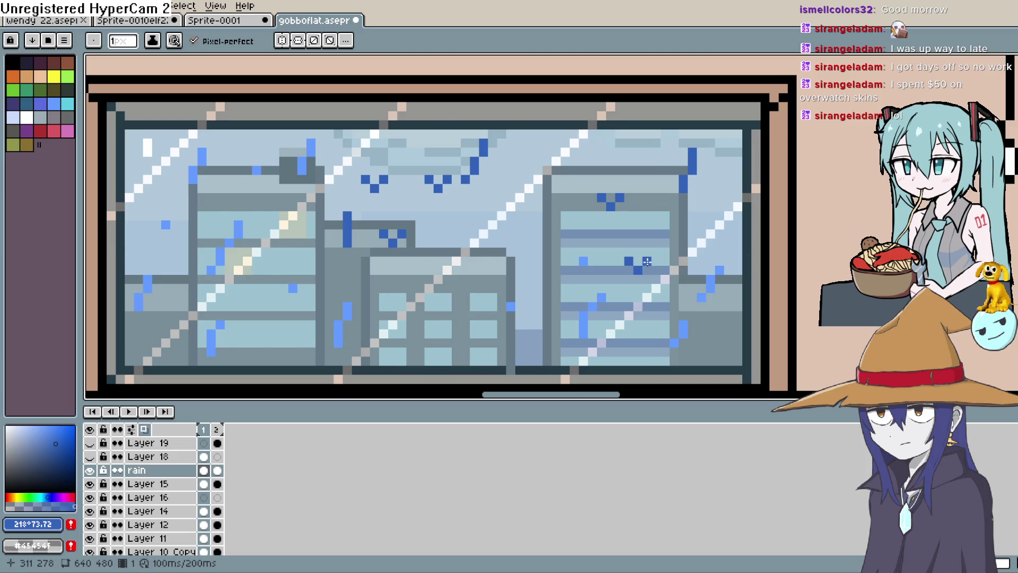
pyautogui.click(566, 260)
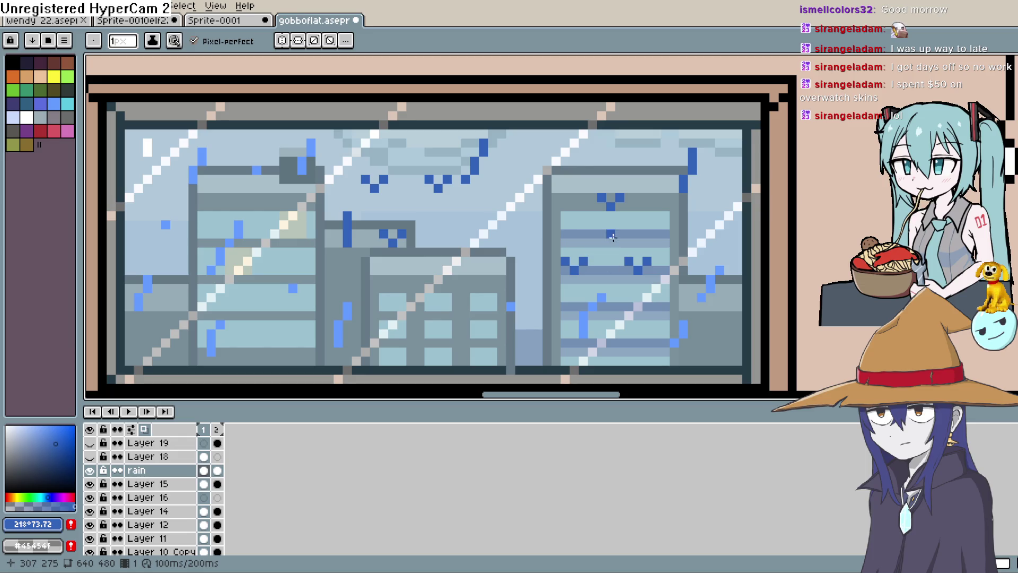
# Scatter blue rain pixels across the right-hand building
pyautogui.moveTo(615, 242); pyautogui.dragTo(538, 192)
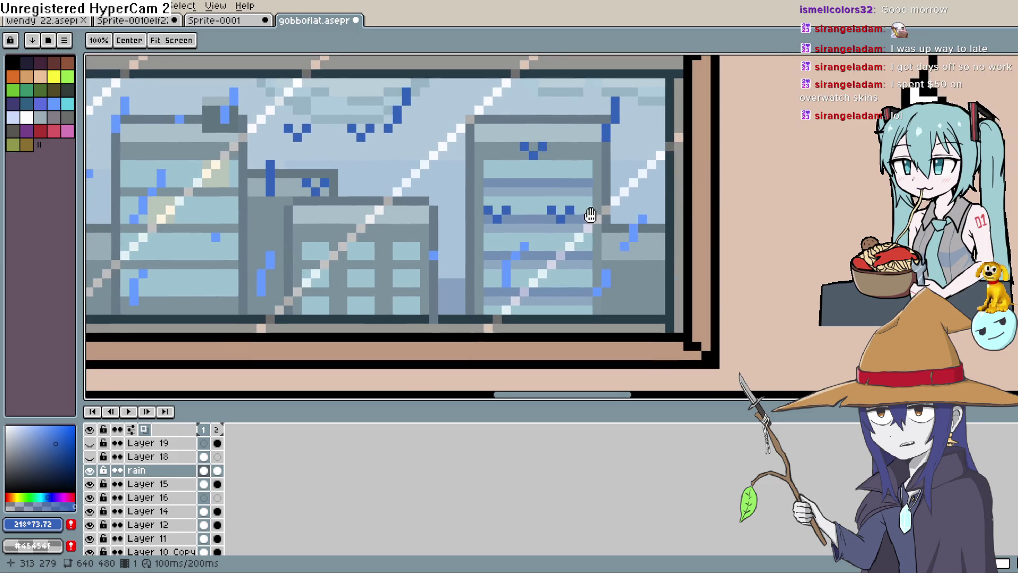
pyautogui.moveTo(636, 225); pyautogui.dragTo(633, 236)
pyautogui.click(623, 246)
pyautogui.click(514, 257)
pyautogui.click(524, 251)
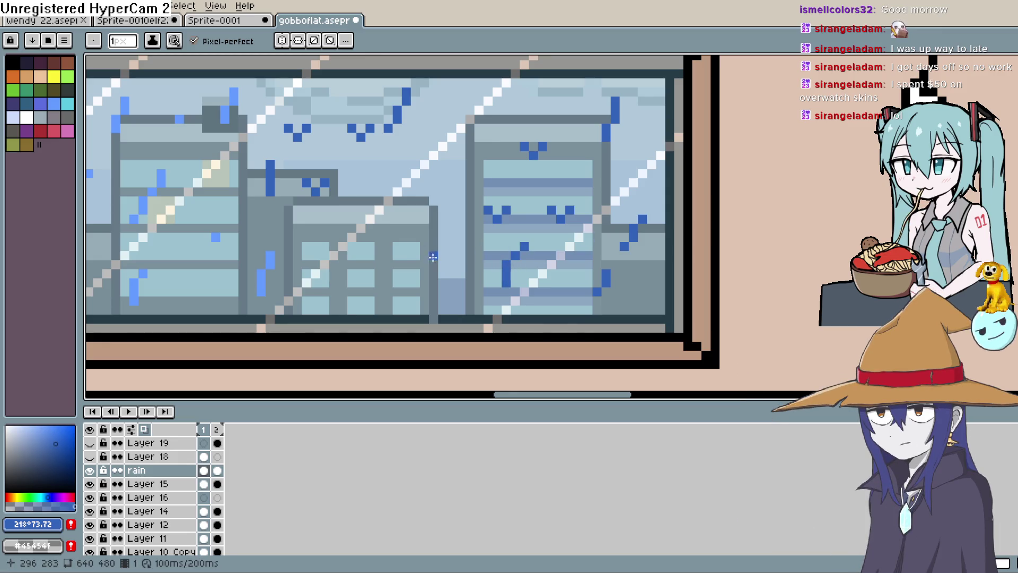
pyautogui.hscroll(-3, 393, 247)
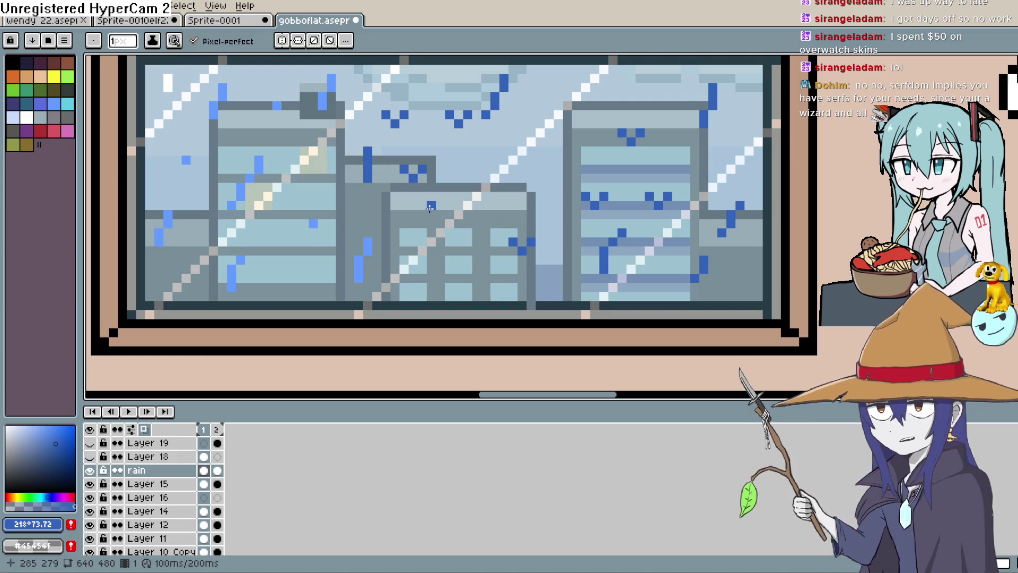
# Repaint the light-blue streaks across the middle buildings dark blue, adding a V mark on the left building
pyautogui.moveTo(552, 249); pyautogui.dragTo(590, 211)
pyautogui.click(406, 212)
pyautogui.moveTo(397, 241); pyautogui.dragTo(398, 227)
pyautogui.moveTo(351, 186); pyautogui.dragTo(334, 186)
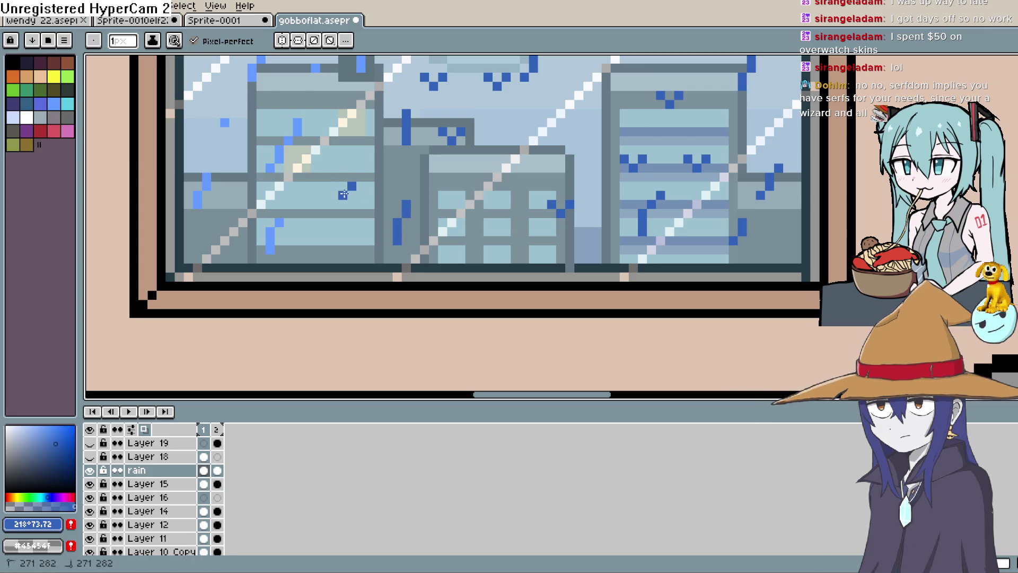
pyautogui.moveTo(297, 122); pyautogui.dragTo(297, 130)
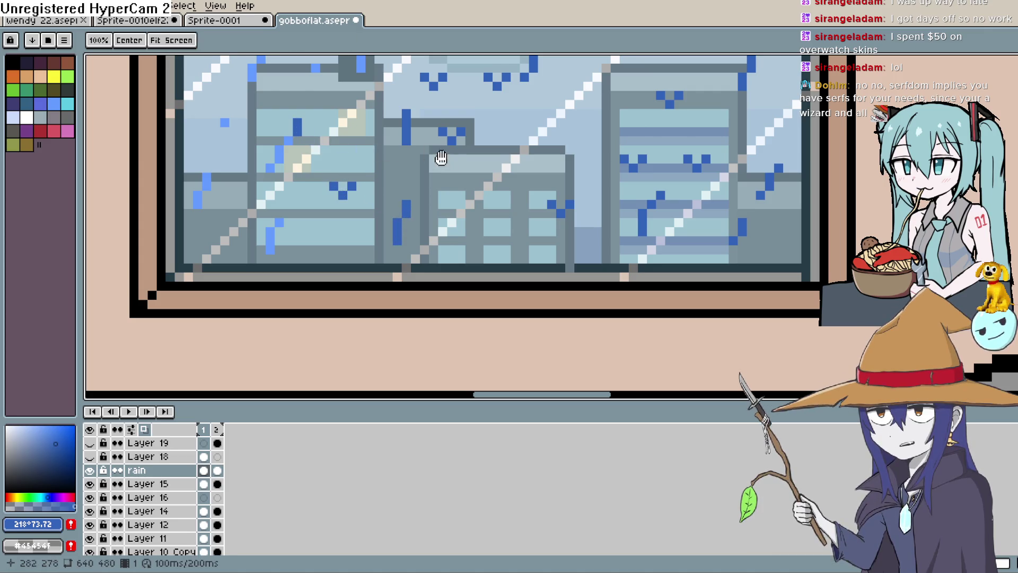
pyautogui.scroll(2, 407, 159)
pyautogui.scroll(-1, 440, 202)
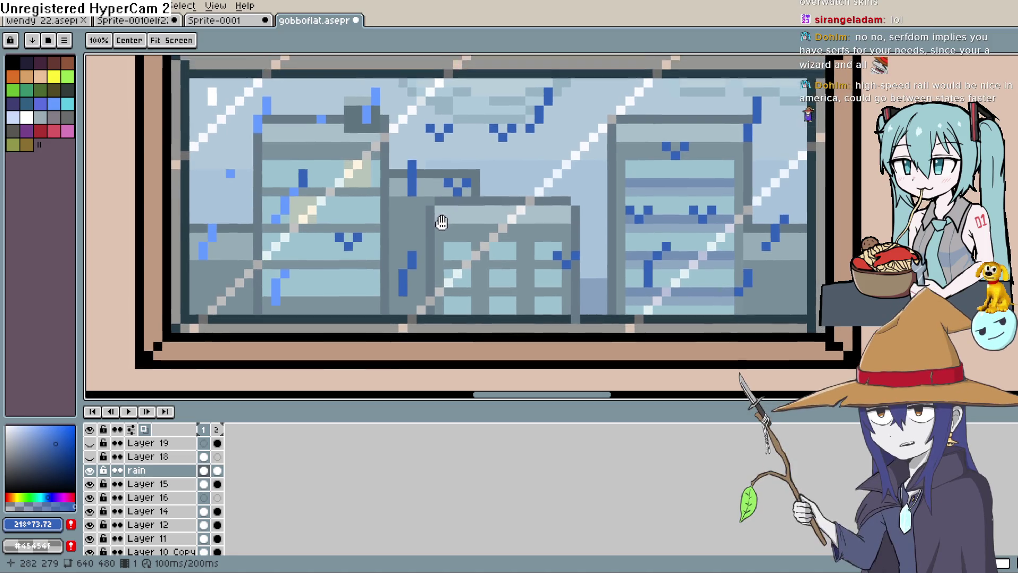
pyautogui.scroll(1, 443, 220)
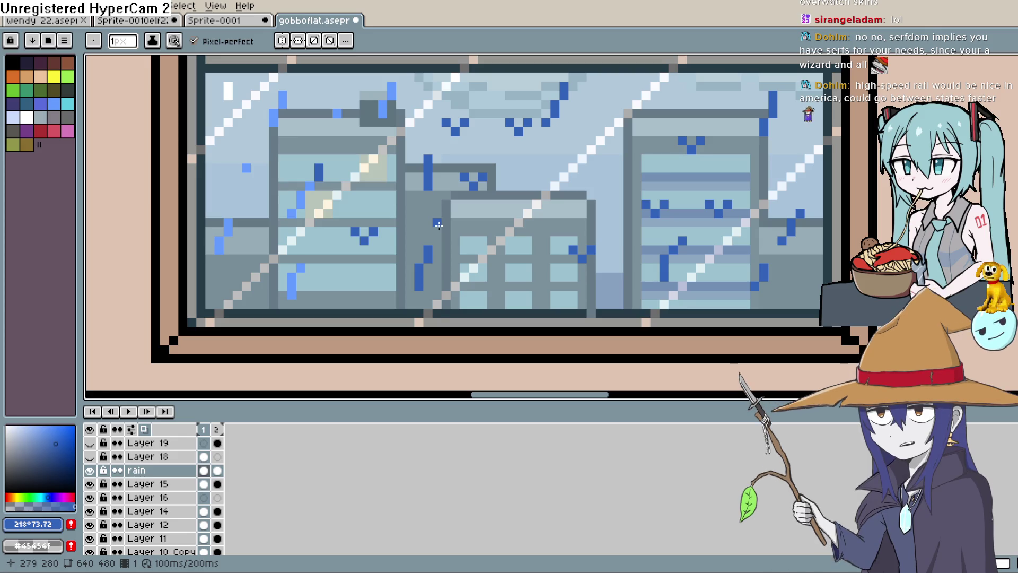
pyautogui.moveTo(439, 225); pyautogui.dragTo(471, 251)
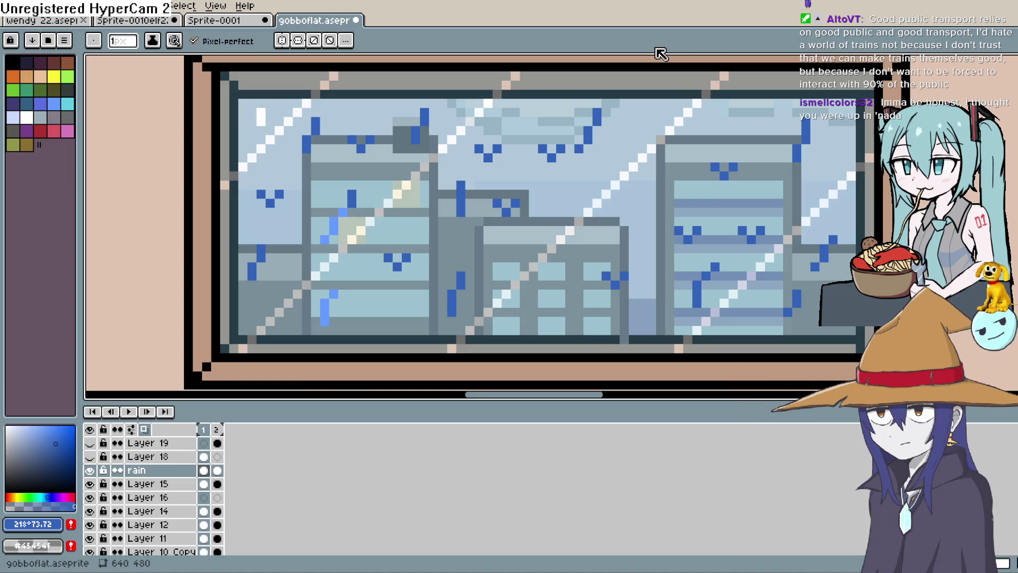
# Redraw two light-blue rain runs in dark blue and zoom out to view the whole scene
pyautogui.moveTo(338, 218); pyautogui.dragTo(324, 238)
pyautogui.moveTo(334, 295); pyautogui.dragTo(325, 312)
pyautogui.moveTo(379, 265)
pyautogui.mouseDown()
pyautogui.moveTo(370, 251)
pyautogui.moveTo(372, 269)
pyautogui.mouseUp()
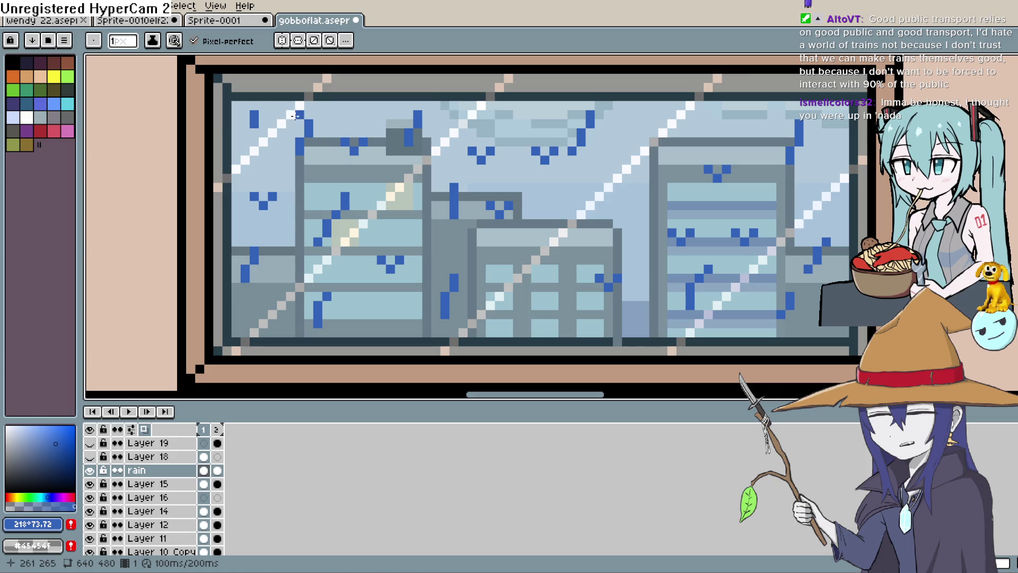
pyautogui.moveTo(780, 154)
pyautogui.mouseDown()
pyautogui.moveTo(721, 138)
pyautogui.moveTo(758, 157)
pyautogui.mouseUp()
pyautogui.moveTo(323, 135); pyautogui.dragTo(352, 183)
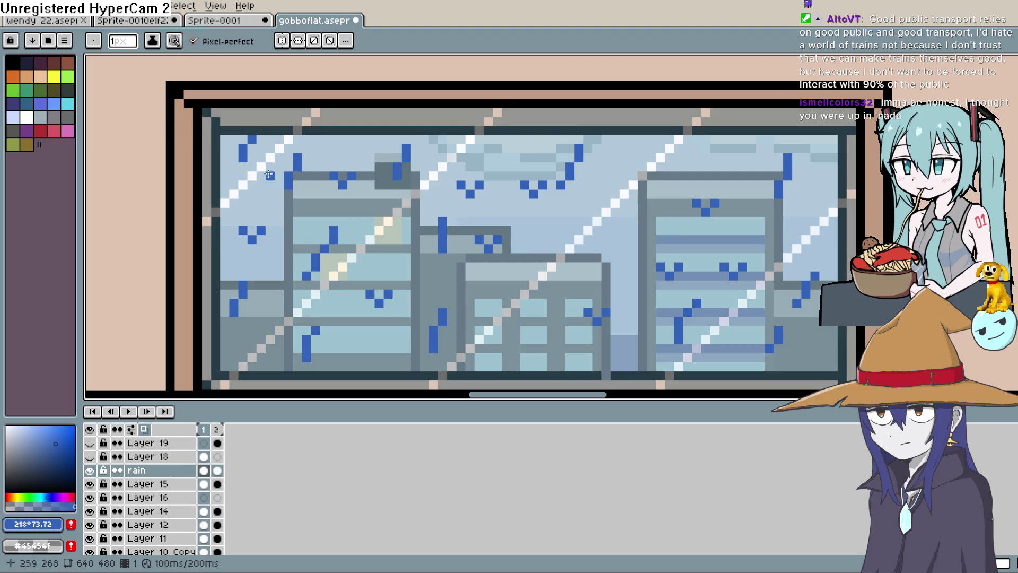
pyautogui.press('-')
pyautogui.press('-')
pyautogui.press('-')
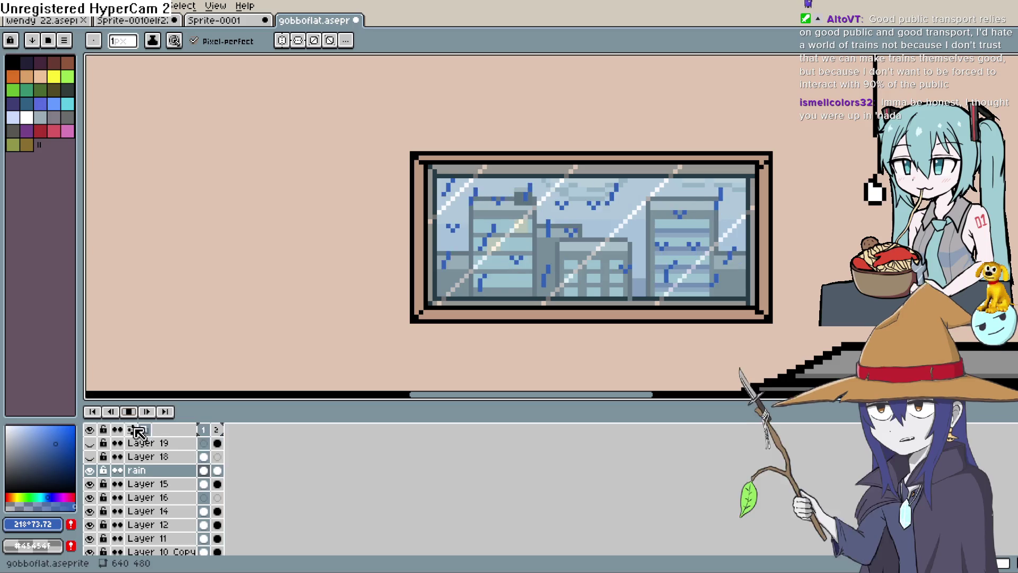
pyautogui.scroll(3, 500, 266)
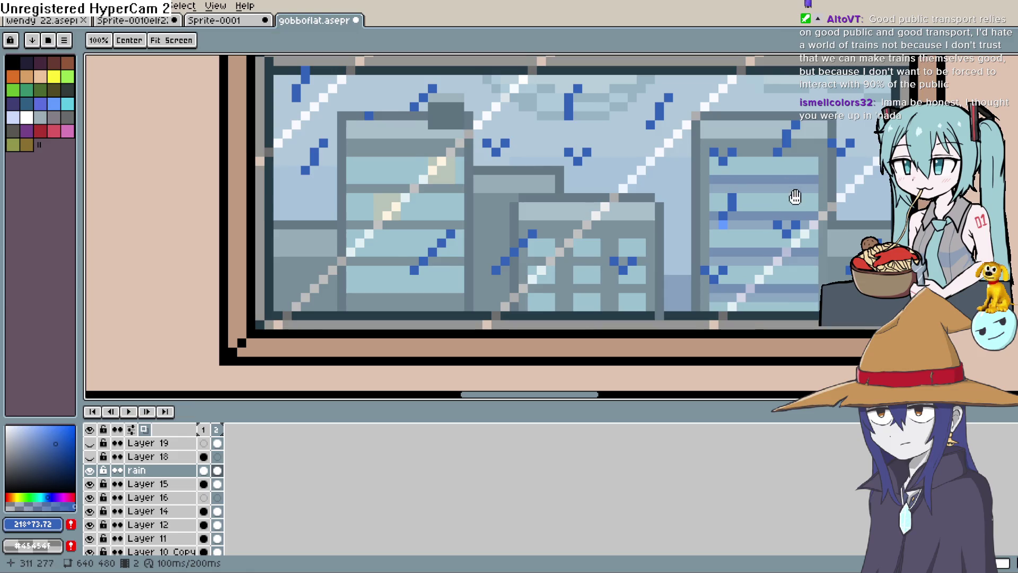
# On frame 2, erase two stray rain pixels and draw new diagonal drops on the right building
pyautogui.moveTo(723, 225); pyautogui.dragTo(688, 227)
pyautogui.press('b')
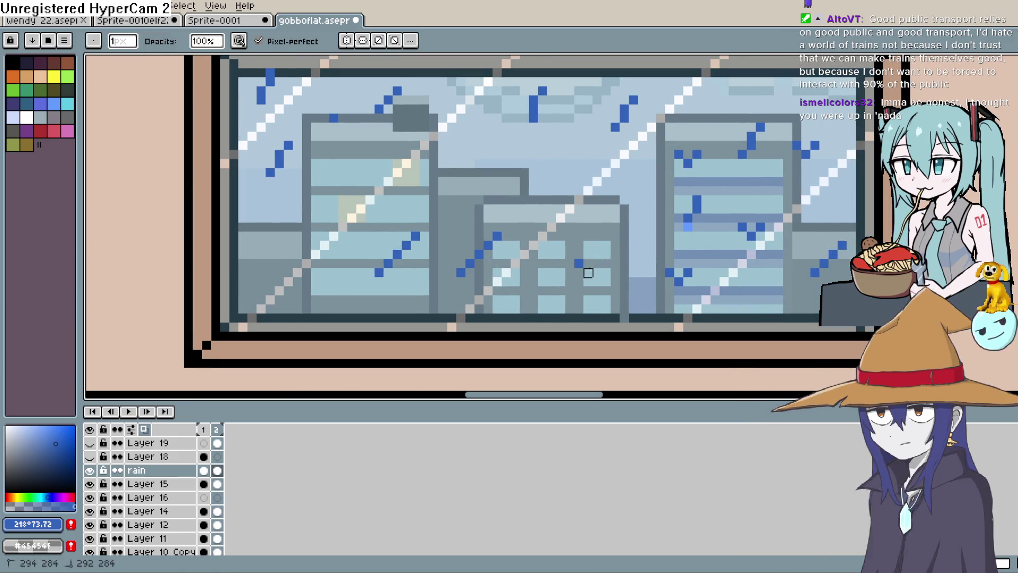
pyautogui.moveTo(679, 281); pyautogui.dragTo(687, 271)
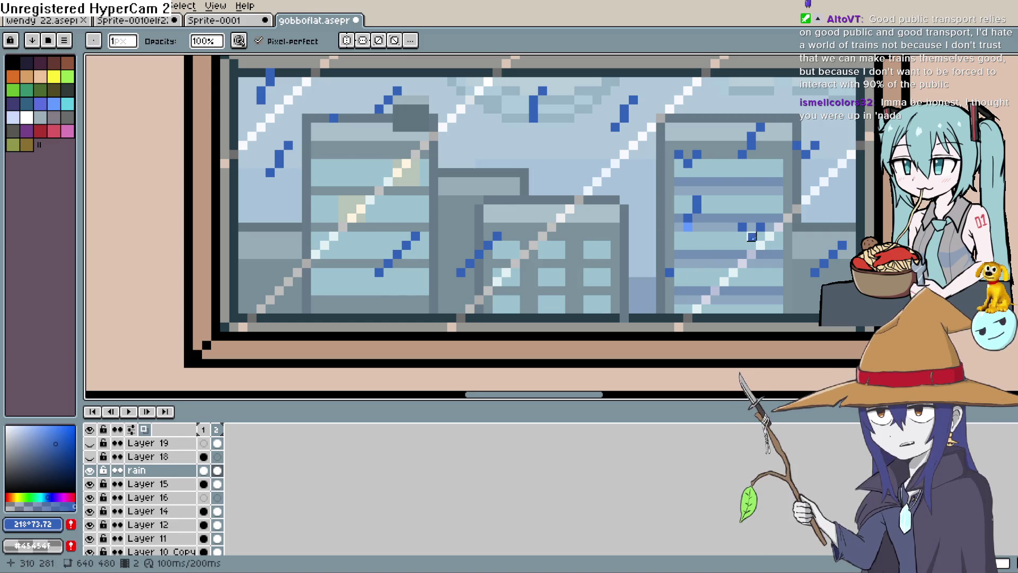
pyautogui.press('b')
pyautogui.moveTo(742, 236); pyautogui.dragTo(751, 245)
pyautogui.click(761, 236)
pyautogui.moveTo(670, 277); pyautogui.dragTo(679, 290)
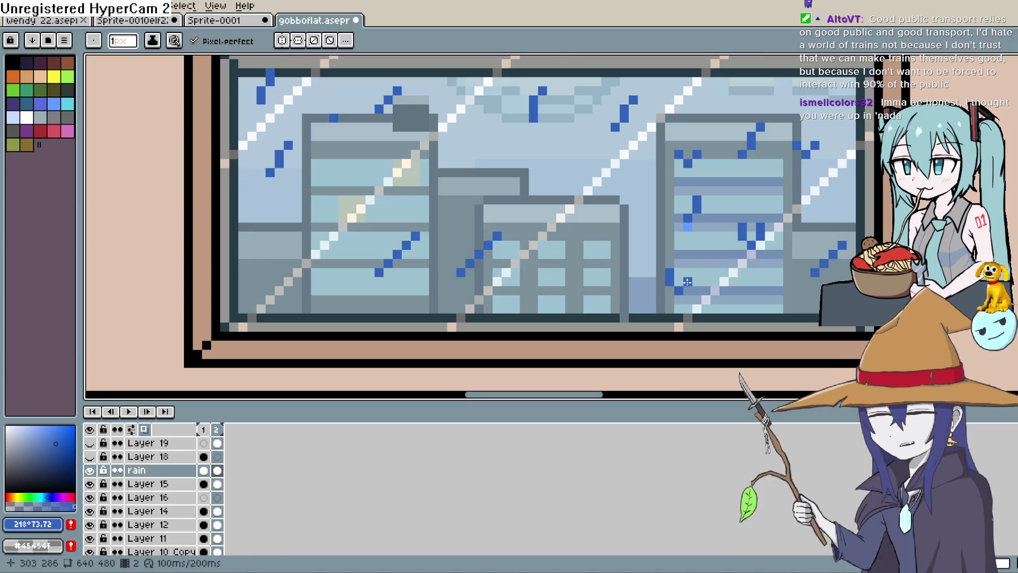
pyautogui.hscroll(3, 729, 191)
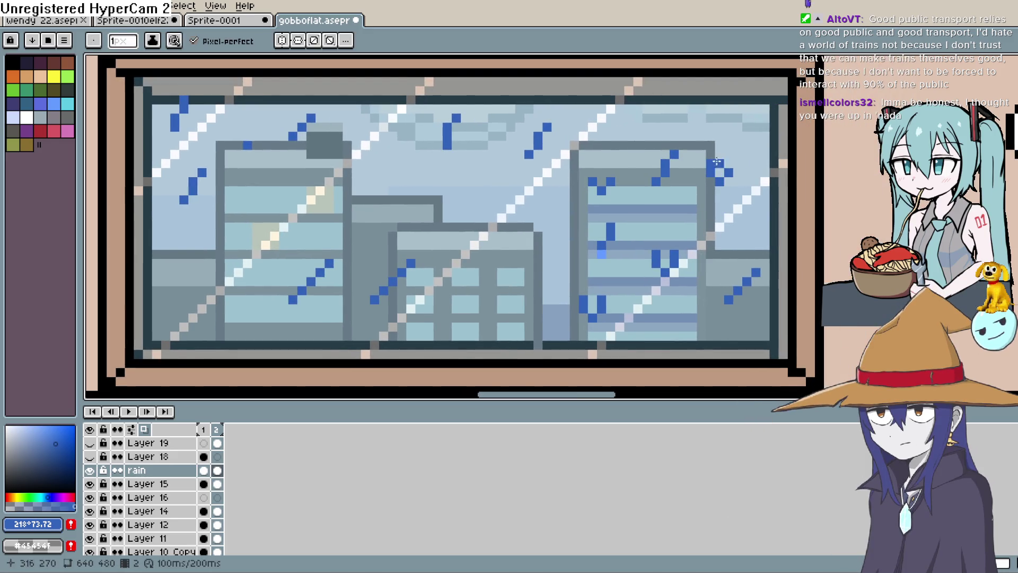
pyautogui.moveTo(763, 138)
pyautogui.mouseDown()
pyautogui.moveTo(749, 191)
pyautogui.moveTo(827, 195)
pyautogui.mouseUp()
pyautogui.moveTo(593, 151)
pyautogui.mouseDown()
pyautogui.moveTo(583, 141)
pyautogui.moveTo(611, 141)
pyautogui.mouseUp()
pyautogui.press('q')
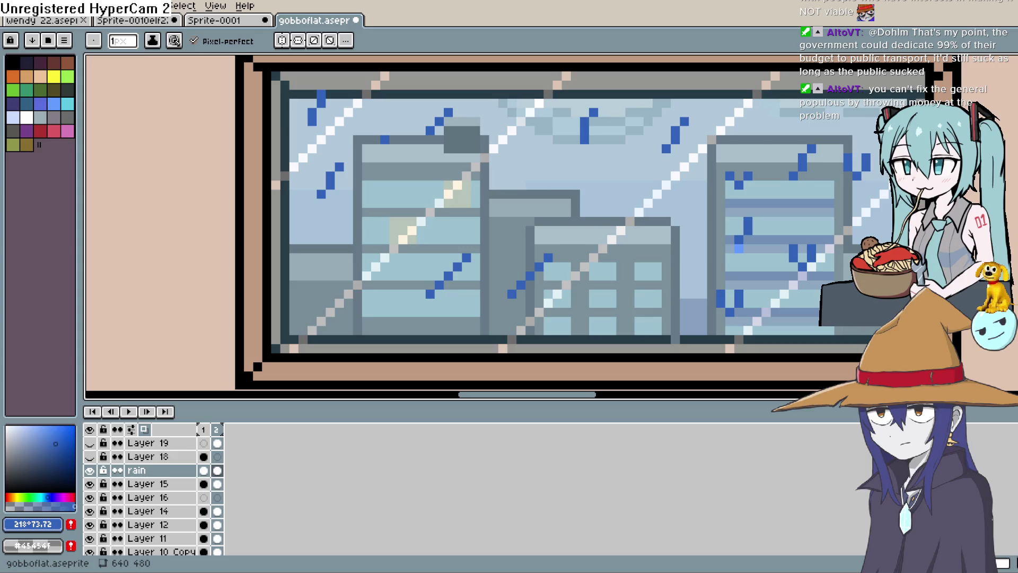
# Add a single blue pixel to extend a rain streak in the window scene
pyautogui.moveTo(674, 172); pyautogui.dragTo(658, 201)
pyautogui.press('b')
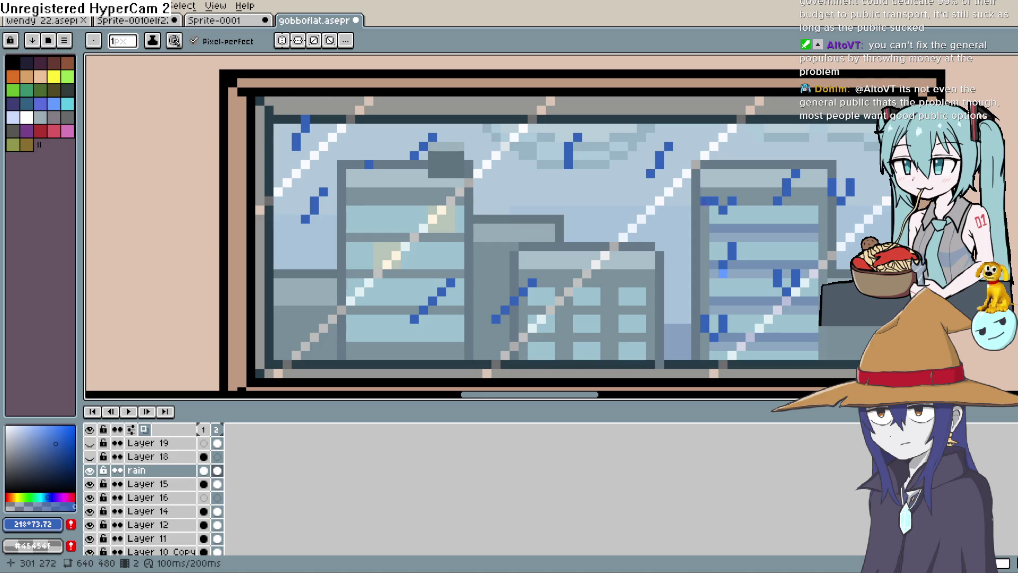
pyautogui.moveTo(639, 203)
pyautogui.mouseDown()
pyautogui.moveTo(633, 189)
pyautogui.moveTo(642, 192)
pyautogui.mouseUp()
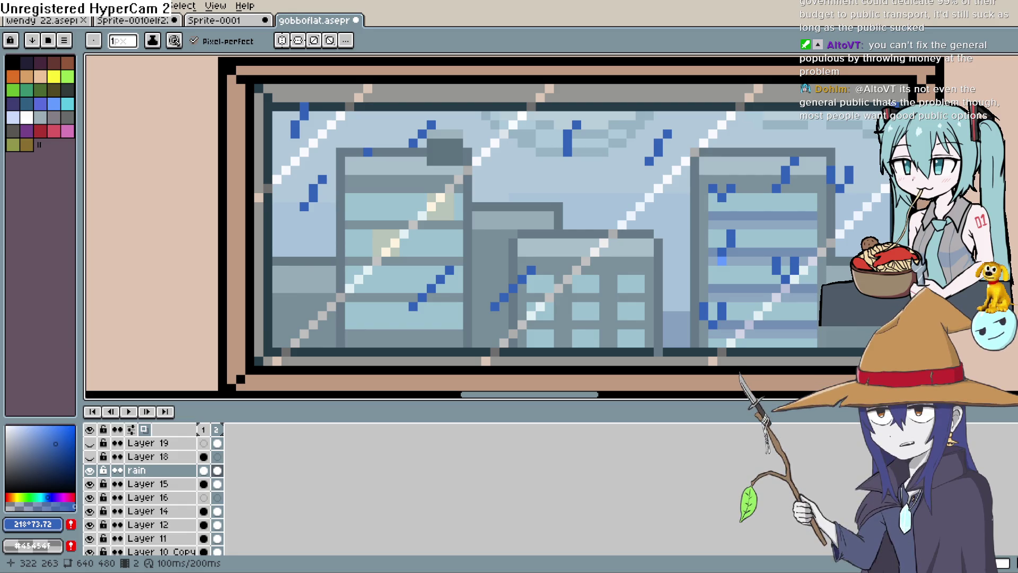
pyautogui.moveTo(622, 245); pyautogui.dragTo(595, 204)
pyautogui.click(595, 202)
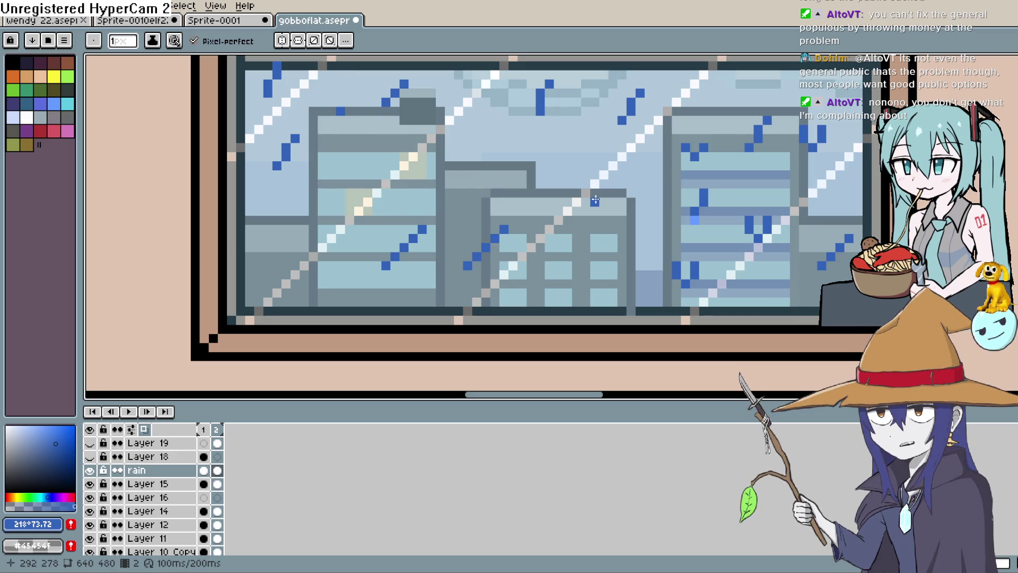
# Lengthen the blue rain streak over the right-hand building, then zoom back out
pyautogui.moveTo(594, 200); pyautogui.dragTo(549, 185)
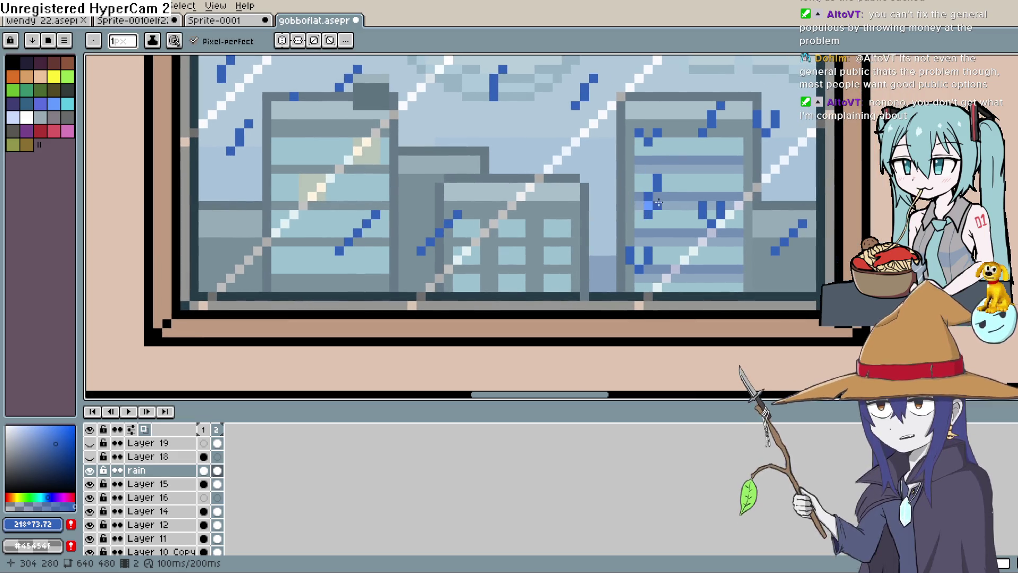
pyautogui.click(648, 206)
pyautogui.scroll(-1, 640, 213)
pyautogui.scroll(2, 706, 229)
pyautogui.scroll(-2, 722, 209)
pyautogui.press('b')
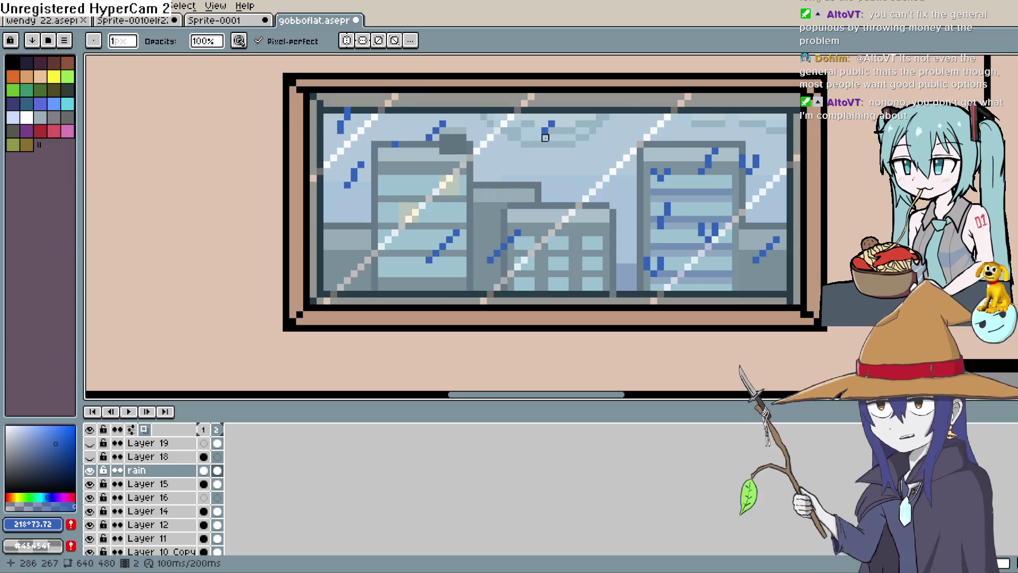
# Add two pixels extending the diagonal rain streak upward in the sky above the left building
pyautogui.press('b')
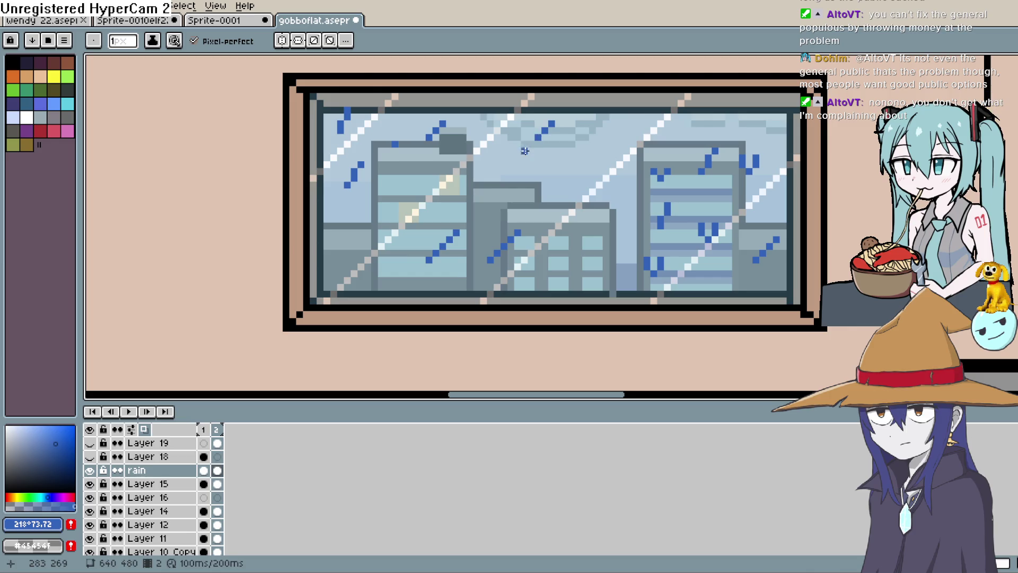
pyautogui.hotkey('ctrl', 'z')
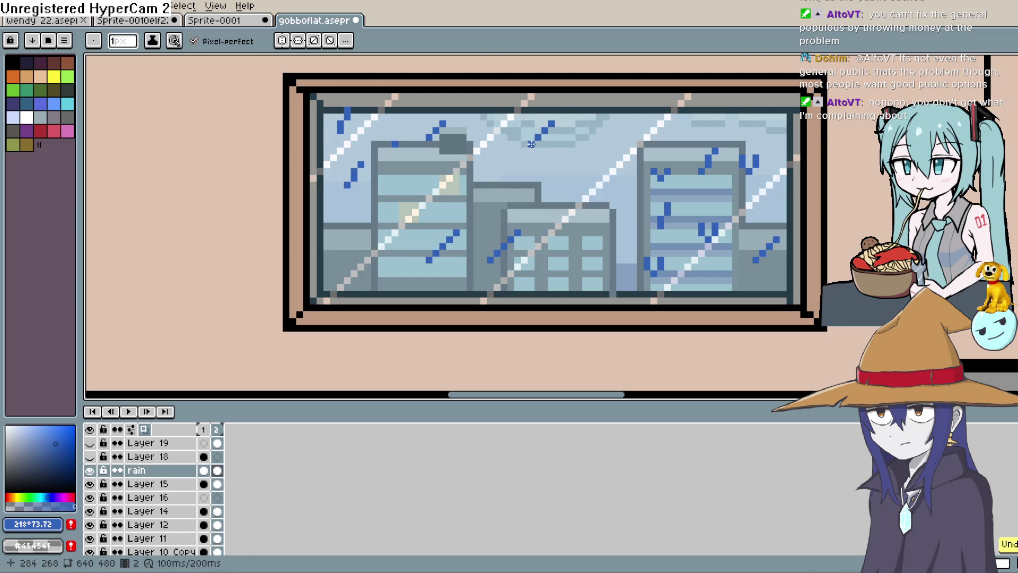
pyautogui.press('e')
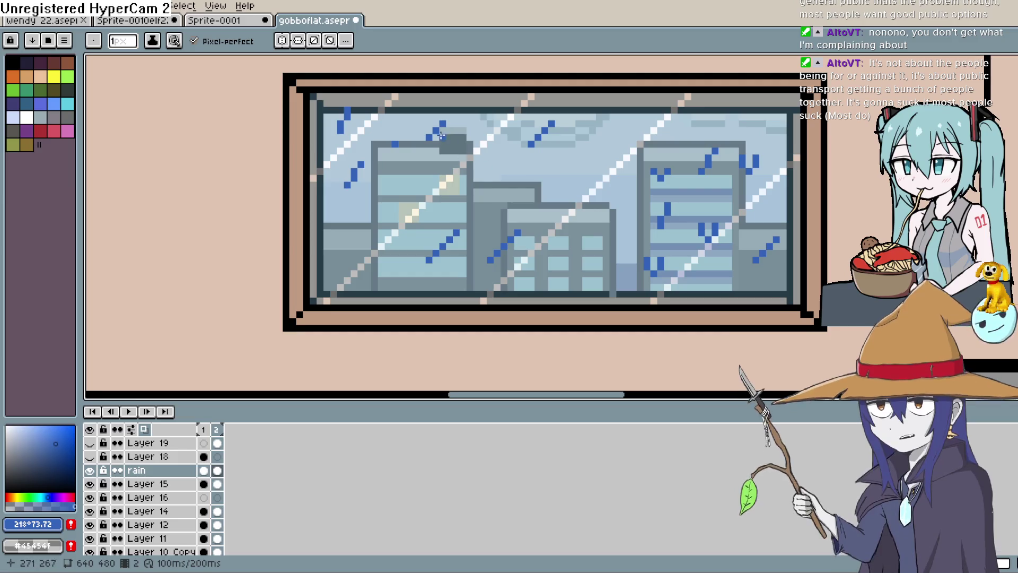
pyautogui.click(401, 136)
pyautogui.click(408, 129)
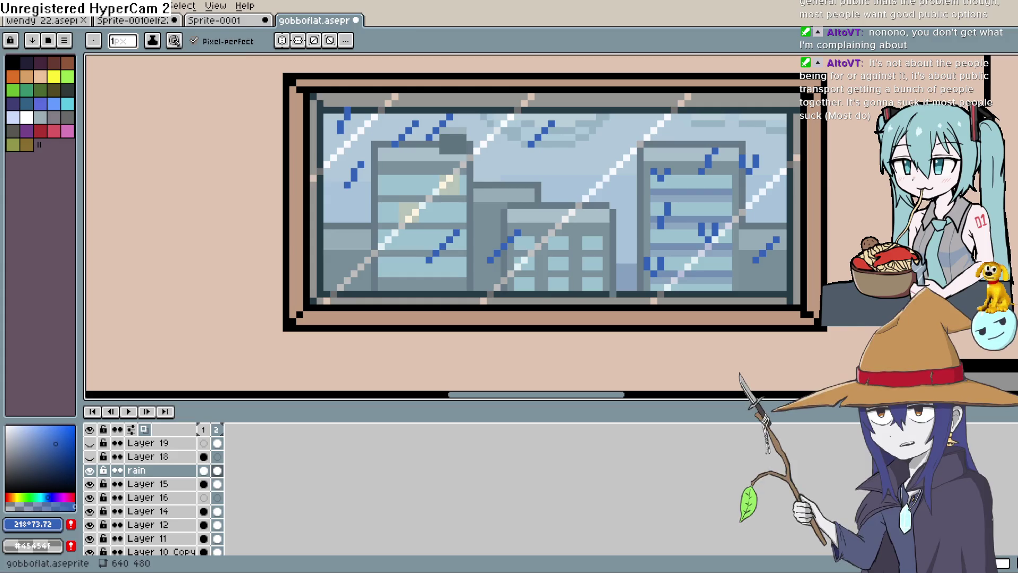
pyautogui.press('e')
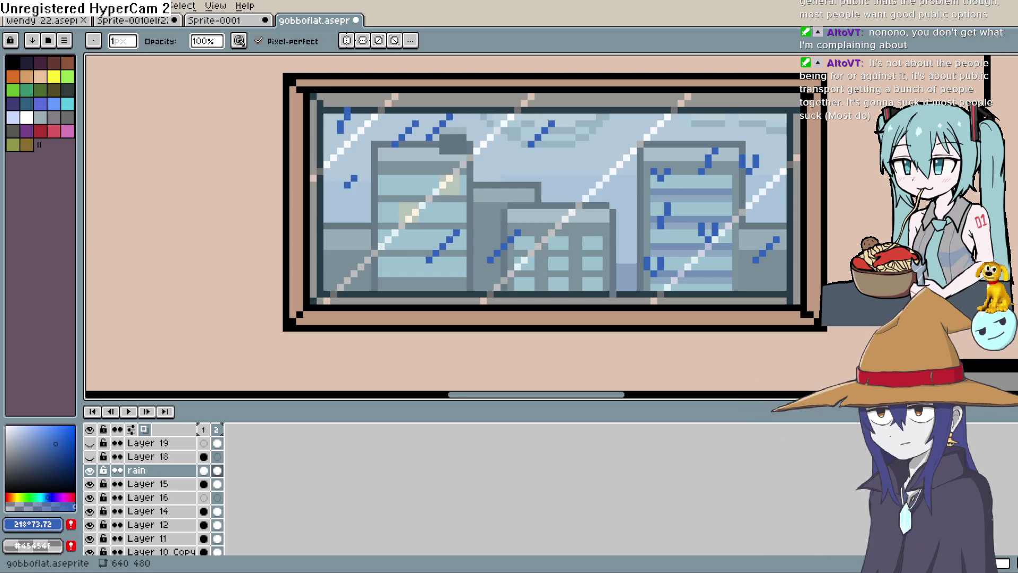
pyautogui.press('b')
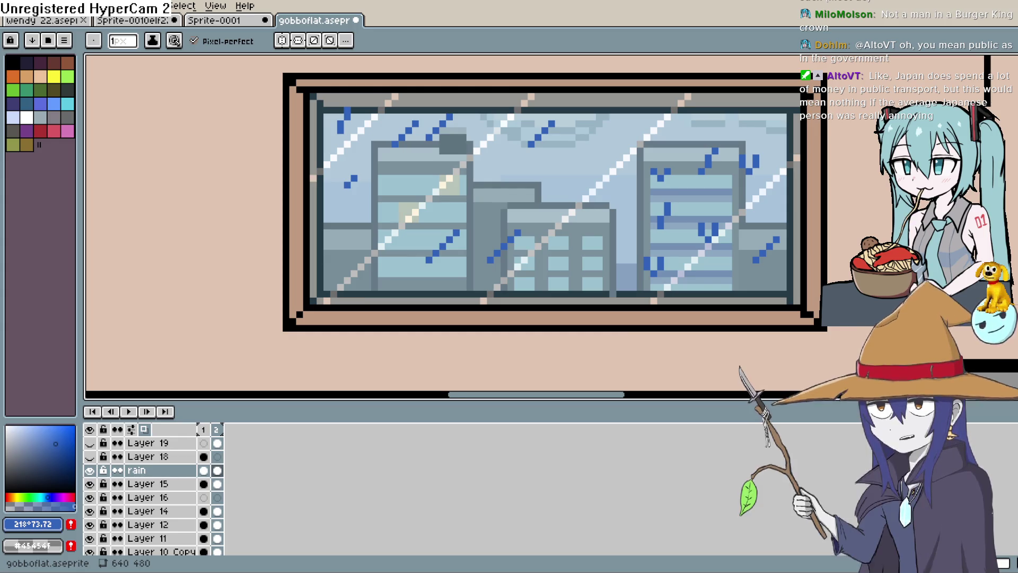
pyautogui.scroll(2, 530, 175)
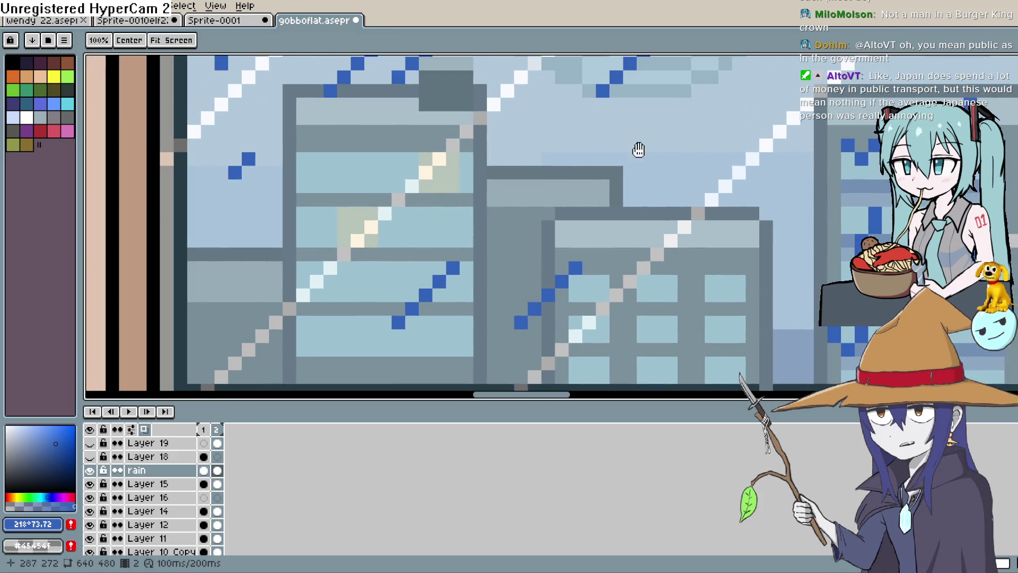
# On frame 2, adjust the rain streak left of the tall building and reframe the window
pyautogui.scroll(-3, 640, 147)
pyautogui.press('b')
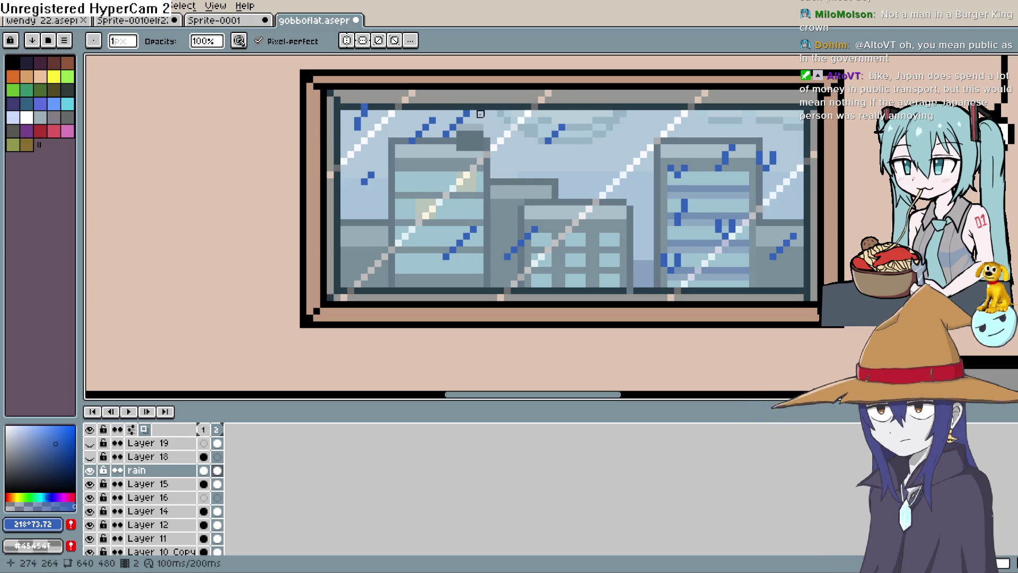
pyautogui.moveTo(467, 121); pyautogui.dragTo(460, 128)
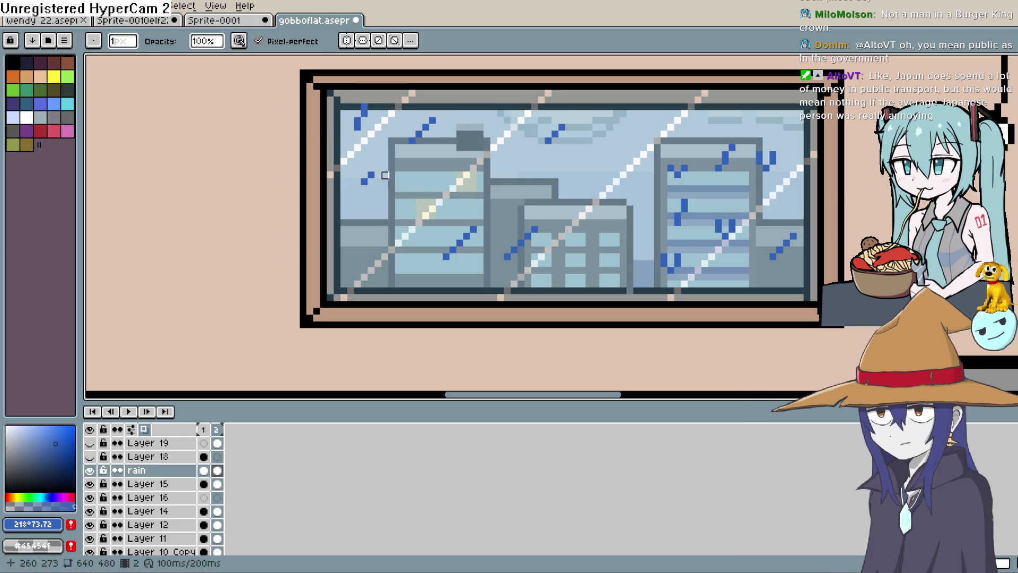
pyautogui.press('h')
pyautogui.moveTo(797, 167); pyautogui.dragTo(867, 133)
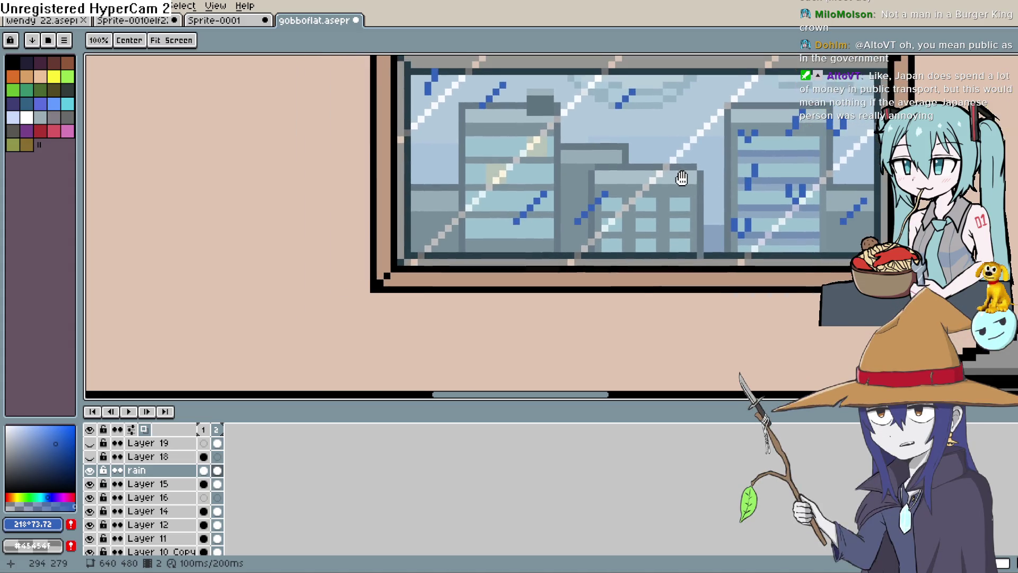
pyautogui.press('b')
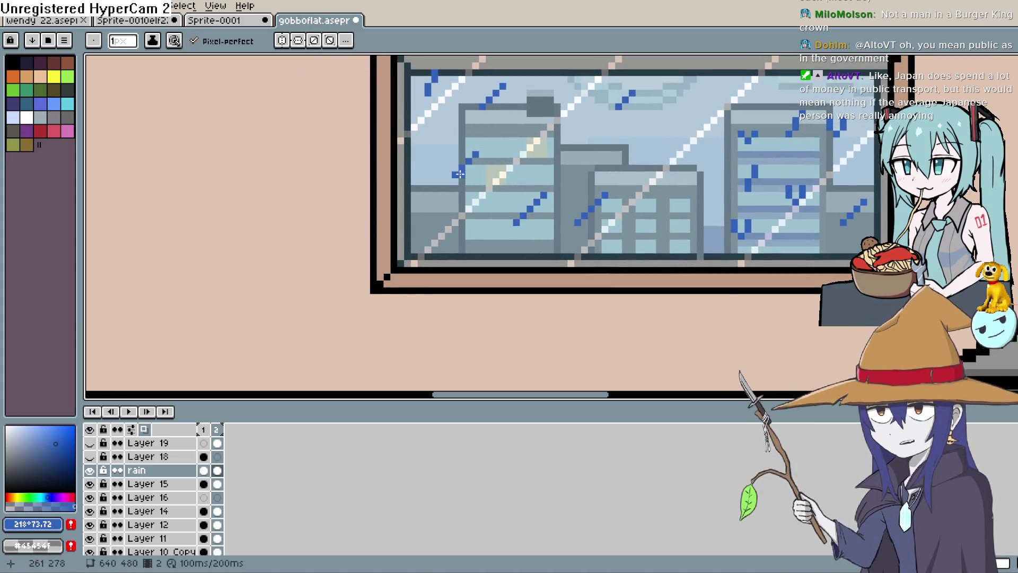
pyautogui.press('h')
pyautogui.moveTo(992, 65)
pyautogui.mouseDown()
pyautogui.moveTo(909, 67)
pyautogui.moveTo(884, 86)
pyautogui.mouseUp()
pyautogui.press('b')
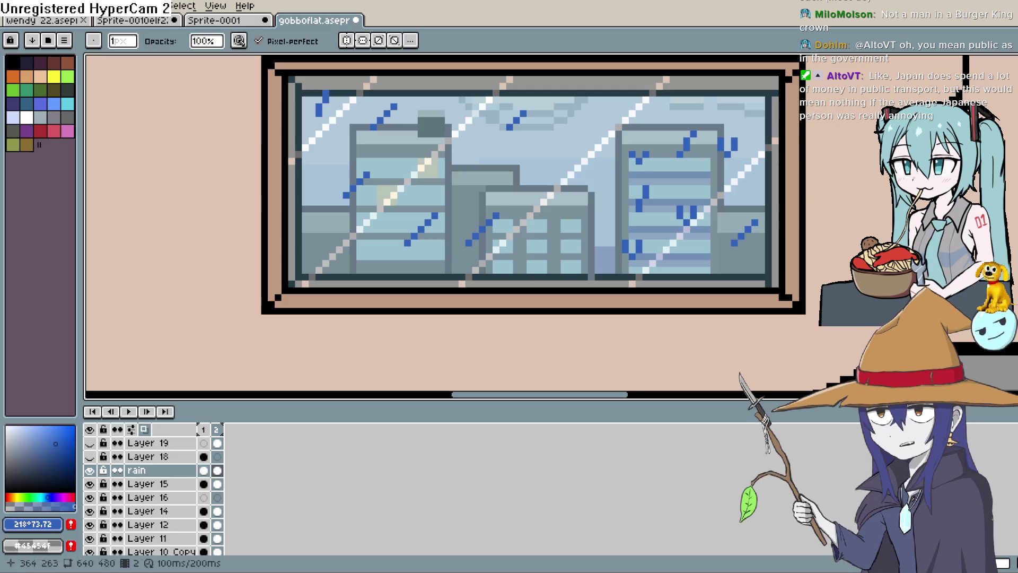
# Pick the blue rain colour and draw a new diagonal rain streak
pyautogui.press('b')
pyautogui.press('i')
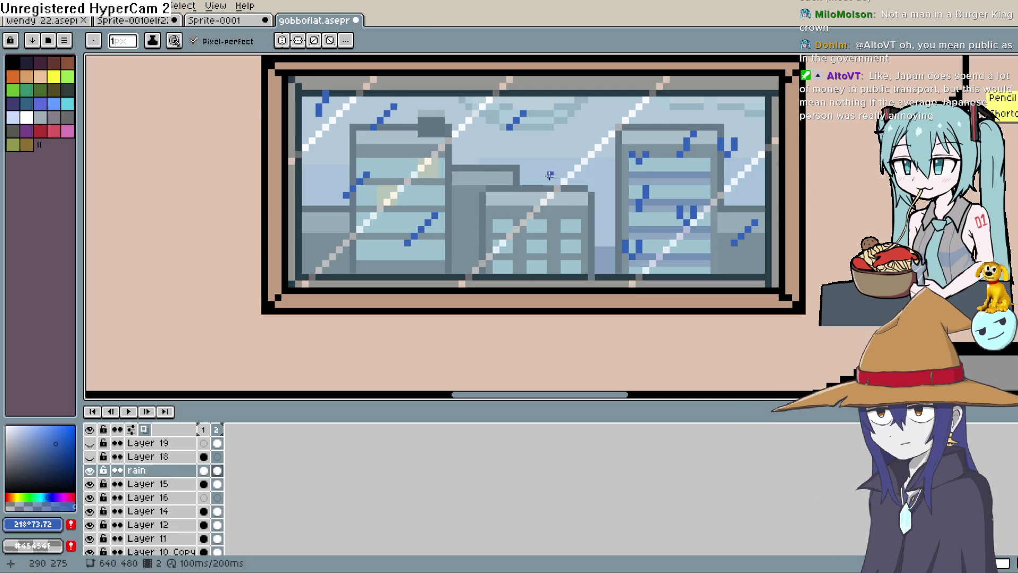
pyautogui.press('b')
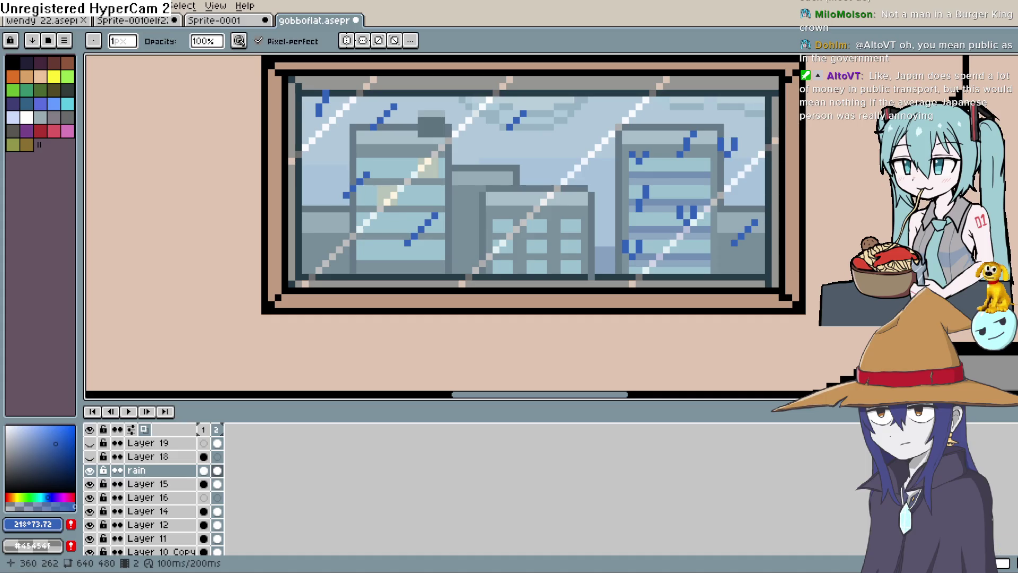
pyautogui.press('b')
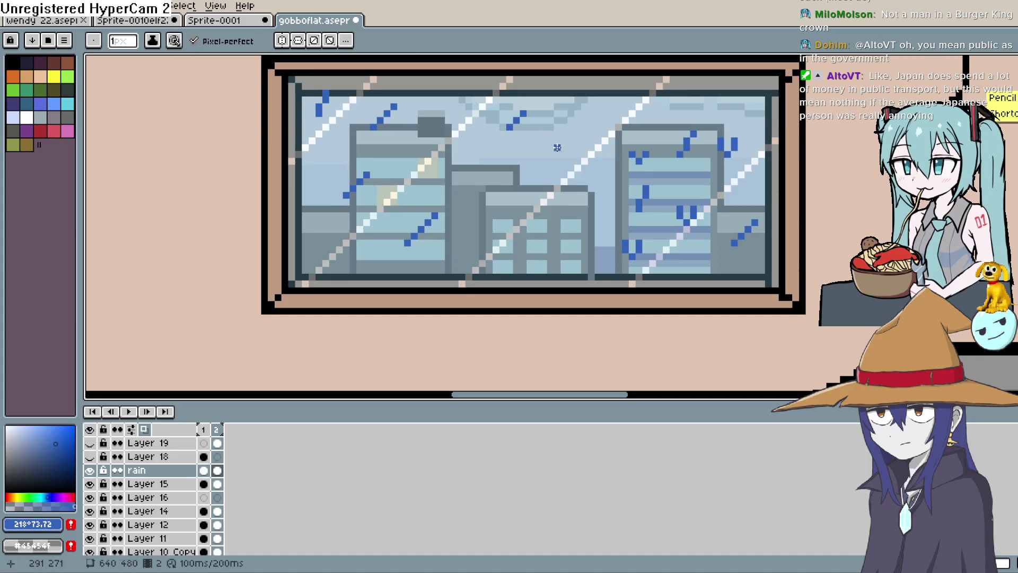
pyautogui.moveTo(537, 168); pyautogui.dragTo(566, 146)
# Erase the stray rain pixels and short diagonals on the right building in frame 2
pyautogui.press('e')
pyautogui.moveTo(641, 209)
pyautogui.mouseDown()
pyautogui.moveTo(653, 182)
pyautogui.moveTo(687, 223)
pyautogui.mouseUp()
pyautogui.click(626, 244)
pyautogui.moveTo(693, 132)
pyautogui.mouseDown()
pyautogui.moveTo(680, 155)
pyautogui.moveTo(727, 154)
pyautogui.mouseUp()
pyautogui.moveTo(740, 237); pyautogui.dragTo(755, 223)
pyautogui.click(734, 242)
pyautogui.click(720, 141)
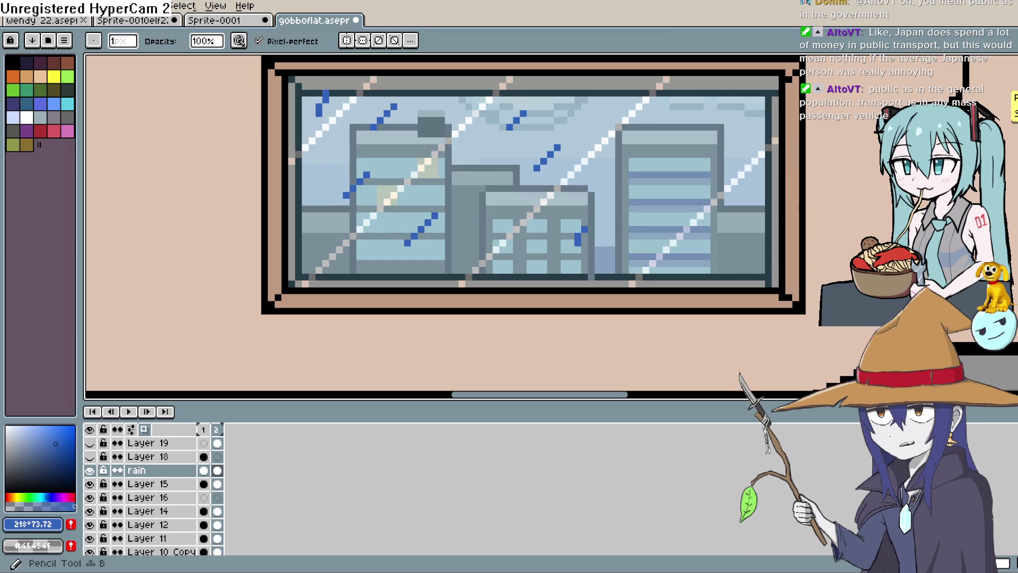
# Redraw new diagonal rain streaks on the right side of frame 2
pyautogui.click(995, 116)
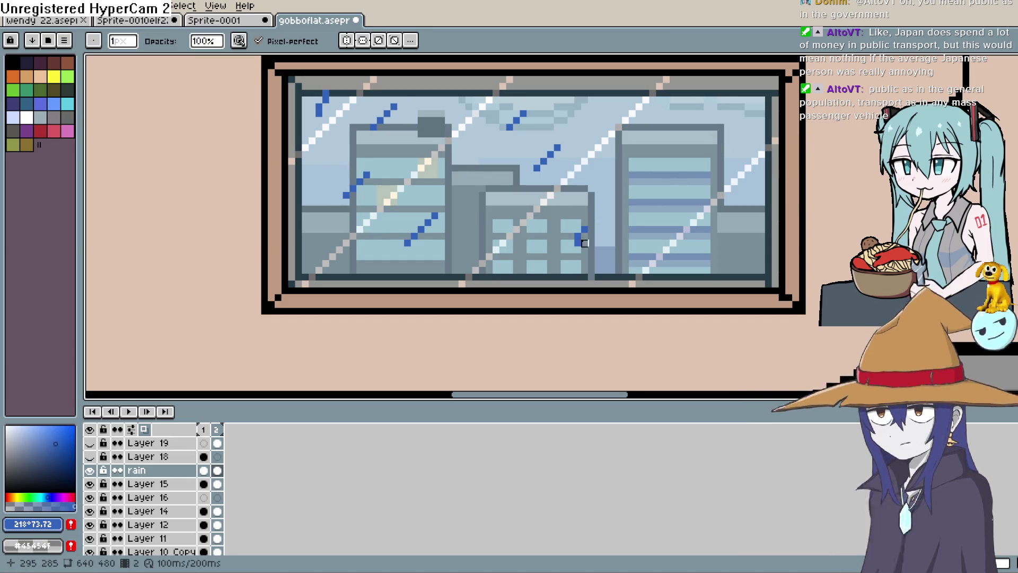
pyautogui.click(591, 223)
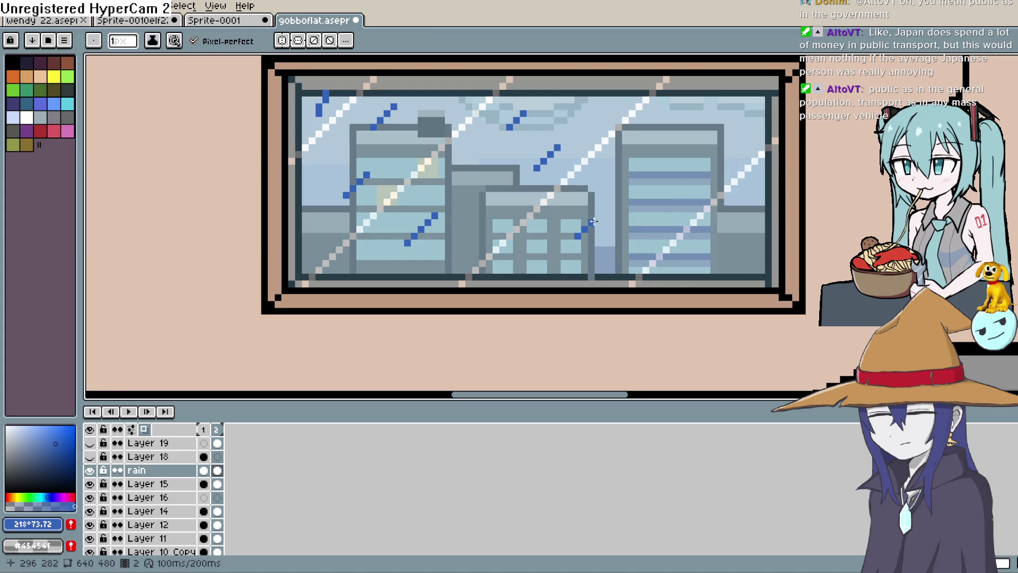
pyautogui.moveTo(706, 129); pyautogui.dragTo(688, 147)
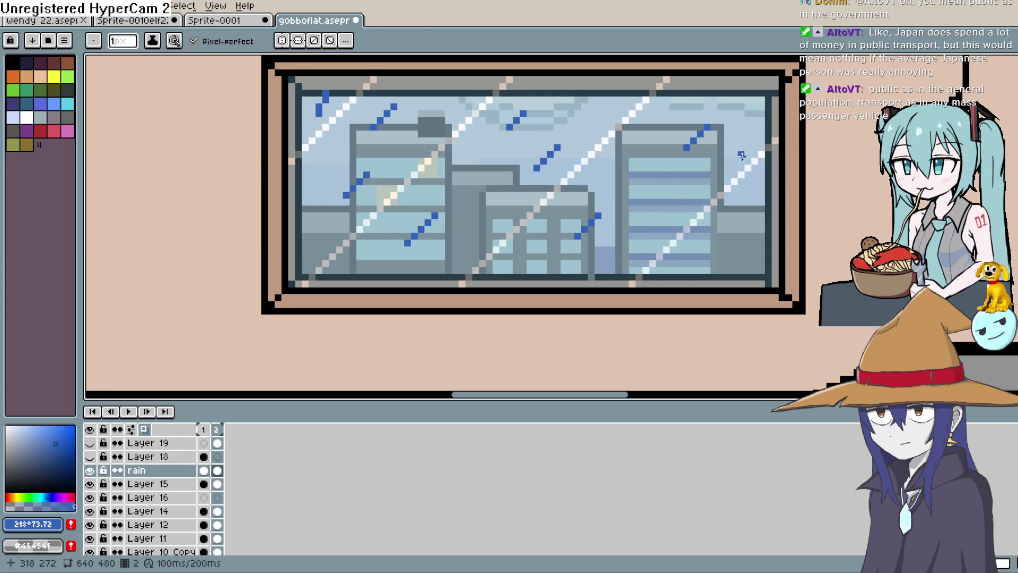
pyautogui.moveTo(746, 209); pyautogui.dragTo(728, 229)
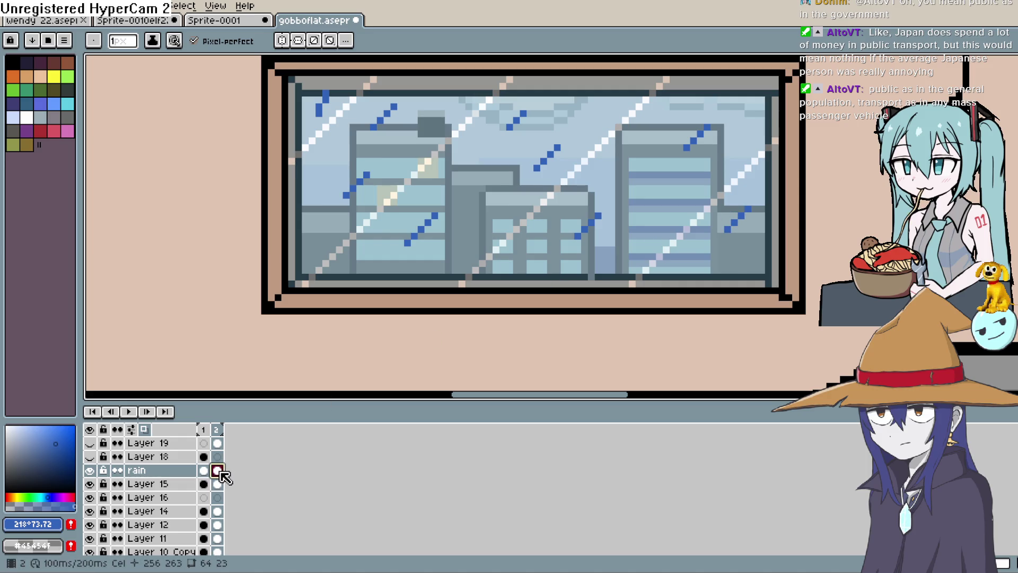
# On frame 1, erase rain marks from the right building, middle buildings and central sky
pyautogui.click(207, 470)
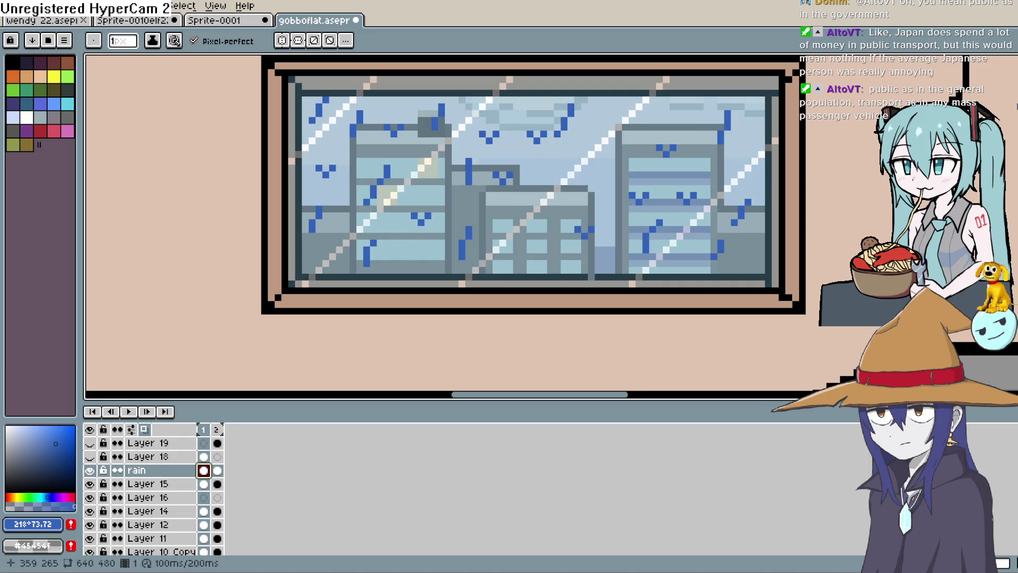
pyautogui.press('e')
pyautogui.moveTo(727, 202)
pyautogui.mouseDown()
pyautogui.moveTo(738, 218)
pyautogui.moveTo(716, 245)
pyautogui.moveTo(708, 229)
pyautogui.mouseUp()
pyautogui.moveTo(694, 196); pyautogui.dragTo(639, 243)
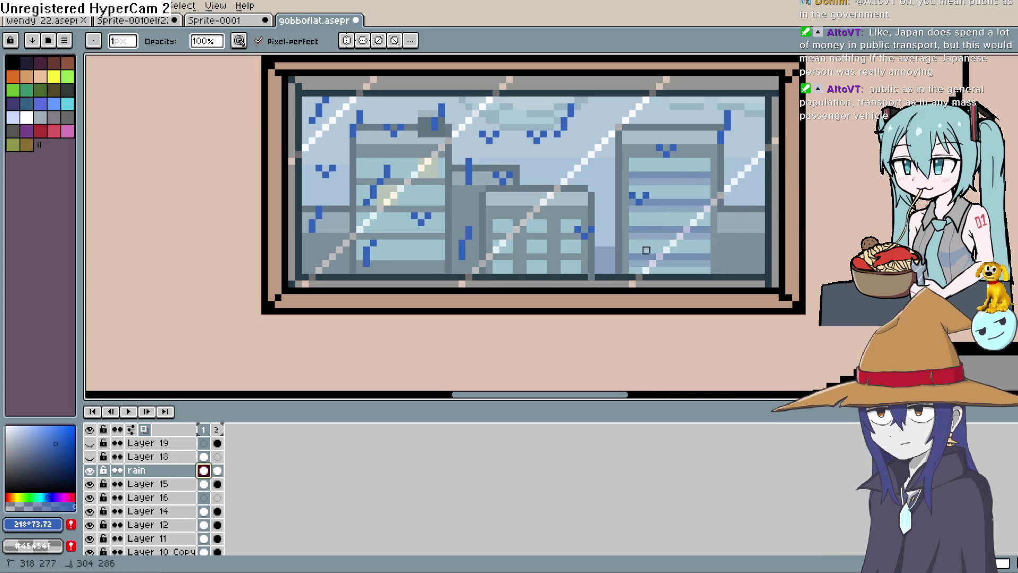
pyautogui.moveTo(644, 199); pyautogui.dragTo(633, 195)
pyautogui.moveTo(658, 154); pyautogui.dragTo(658, 147)
pyautogui.moveTo(728, 112); pyautogui.dragTo(720, 142)
pyautogui.moveTo(578, 229); pyautogui.dragTo(592, 209)
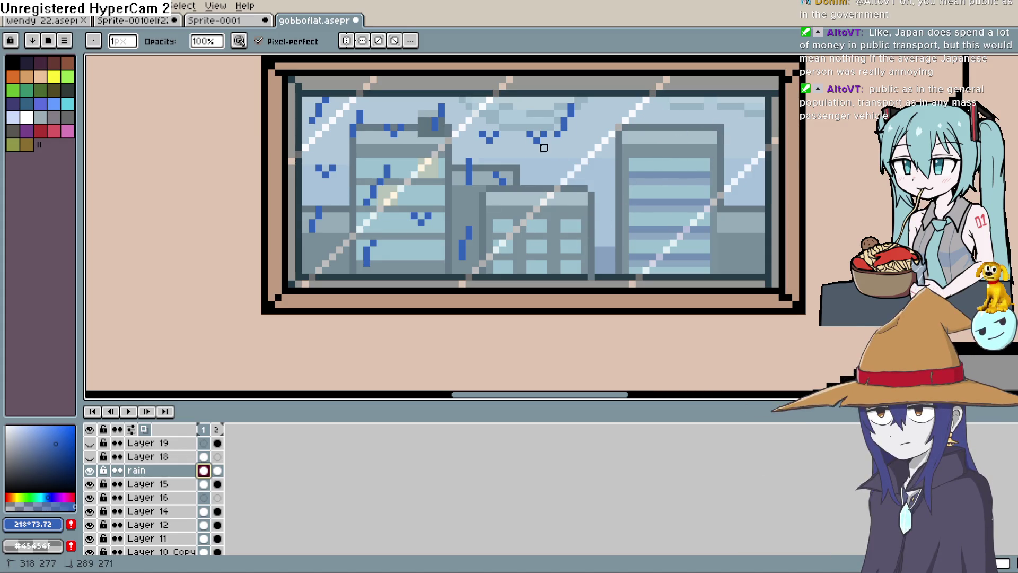
pyautogui.moveTo(529, 134); pyautogui.dragTo(566, 123)
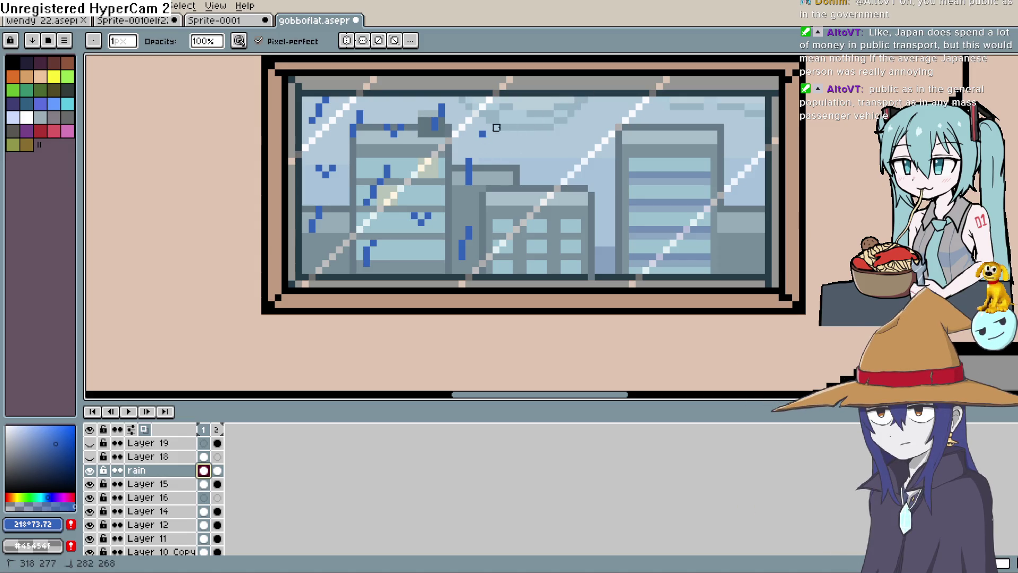
pyautogui.moveTo(490, 134); pyautogui.dragTo(482, 134)
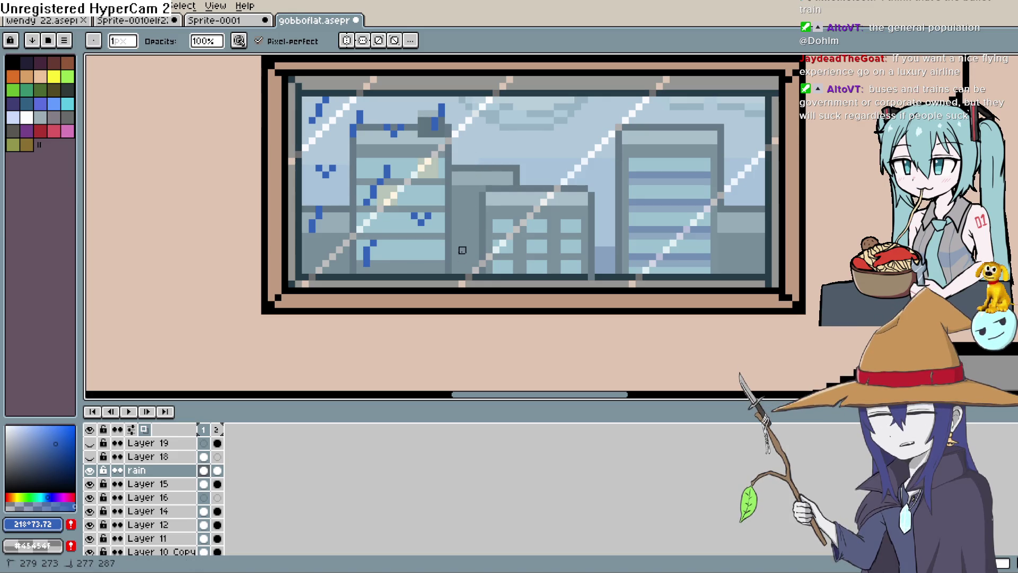
# Erase frame 1's remaining blue rain marks around the left building and top-left corner
pyautogui.click(421, 219)
pyautogui.moveTo(373, 243); pyautogui.dragTo(366, 264)
pyautogui.moveTo(366, 202); pyautogui.dragTo(386, 170)
pyautogui.click(393, 130)
pyautogui.moveTo(440, 106); pyautogui.dragTo(440, 115)
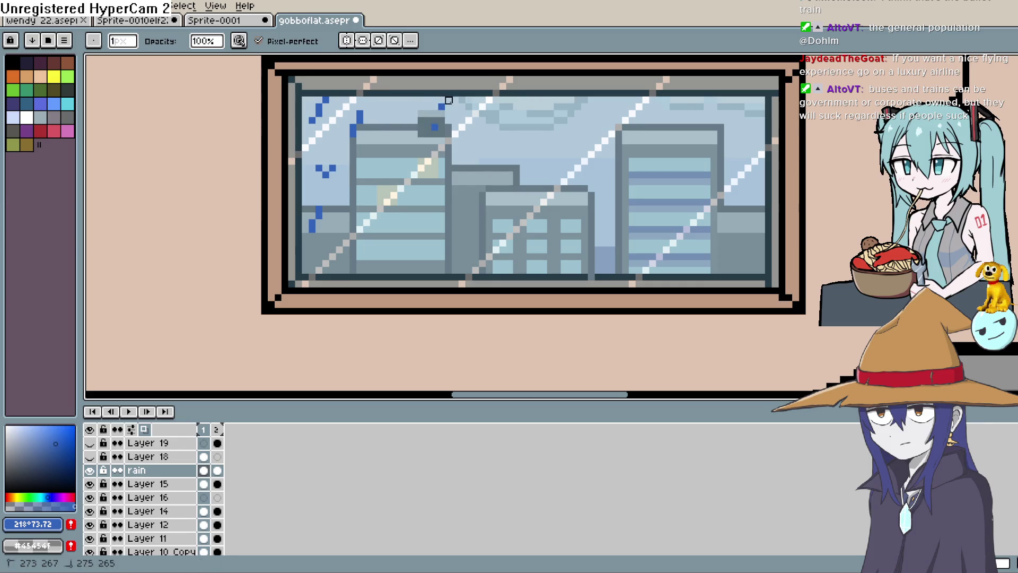
pyautogui.moveTo(360, 114); pyautogui.dragTo(353, 132)
pyautogui.moveTo(318, 167); pyautogui.dragTo(333, 169)
pyautogui.moveTo(318, 211); pyautogui.dragTo(312, 228)
pyautogui.moveTo(313, 120); pyautogui.dragTo(326, 100)
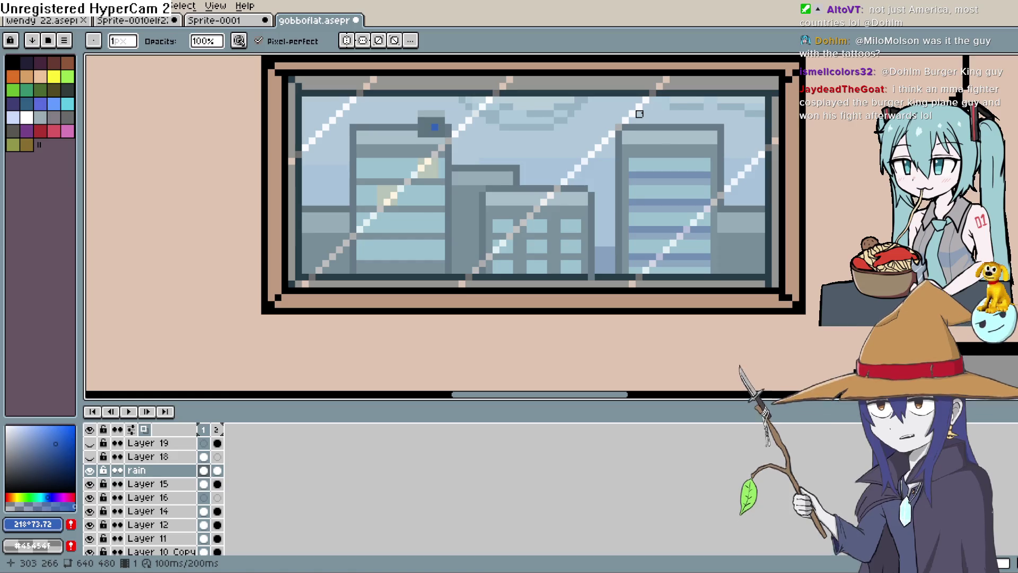
# Erase the leftover blue pixel on the dark building and reposition the view
pyautogui.rightClick(434, 127)
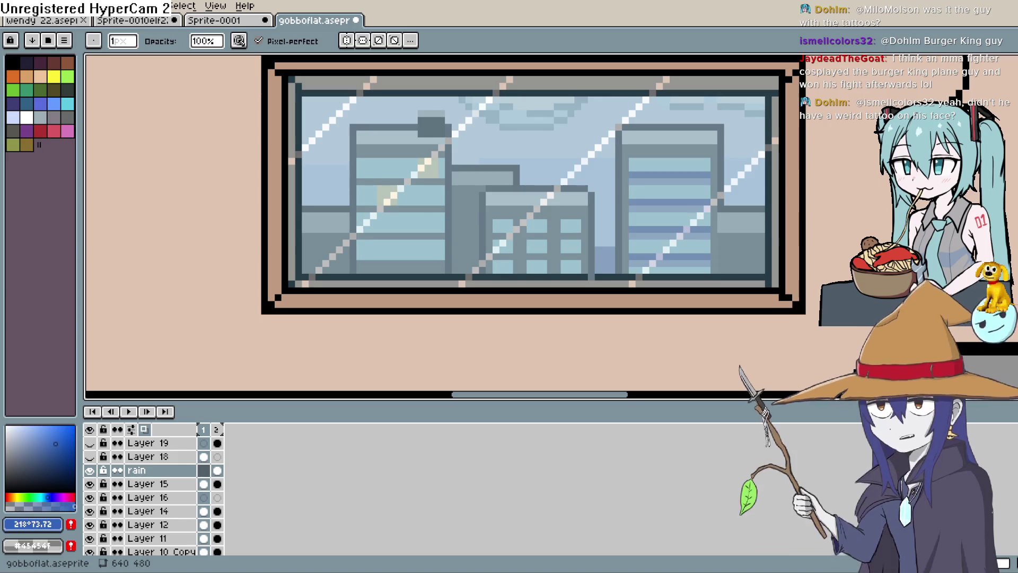
pyautogui.moveTo(618, 182)
pyautogui.mouseDown()
pyautogui.moveTo(602, 175)
pyautogui.moveTo(703, 147)
pyautogui.moveTo(696, 184)
pyautogui.mouseUp()
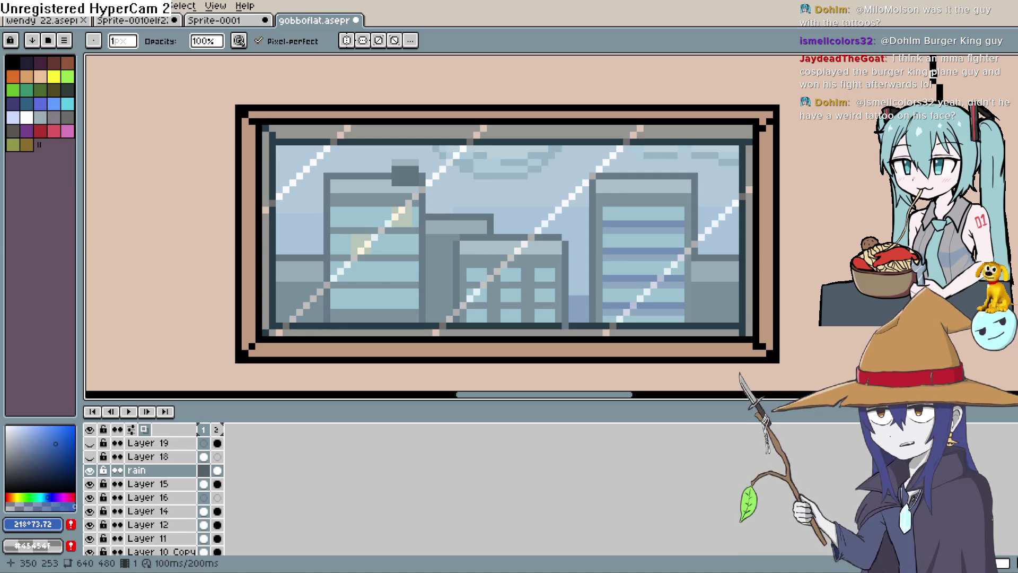
# Zoom in, select frame 1 of the rain layer, and frame the whole window
pyautogui.press('space')
pyautogui.scroll(1, 569, 249)
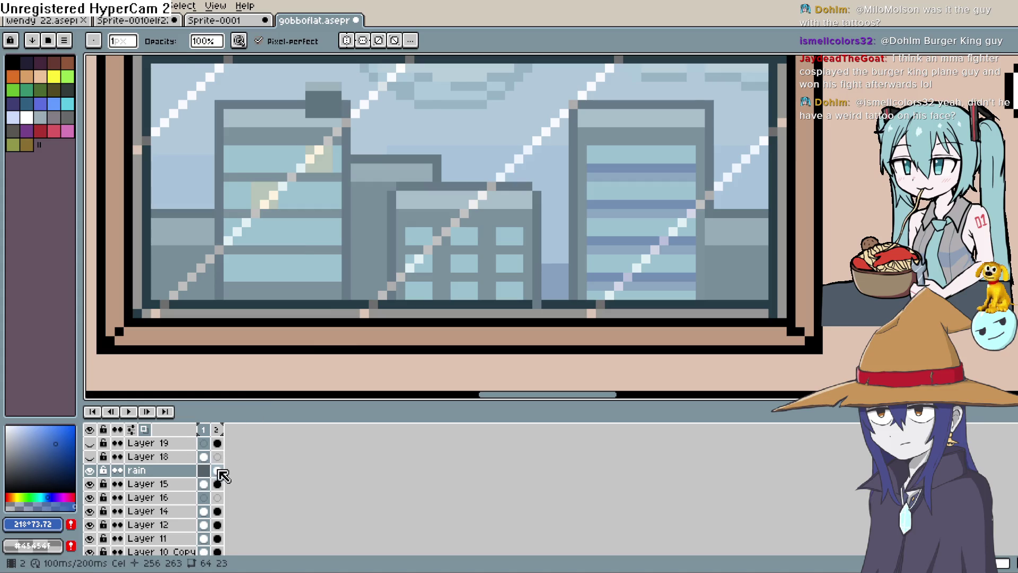
pyautogui.click(216, 471)
pyautogui.click(204, 471)
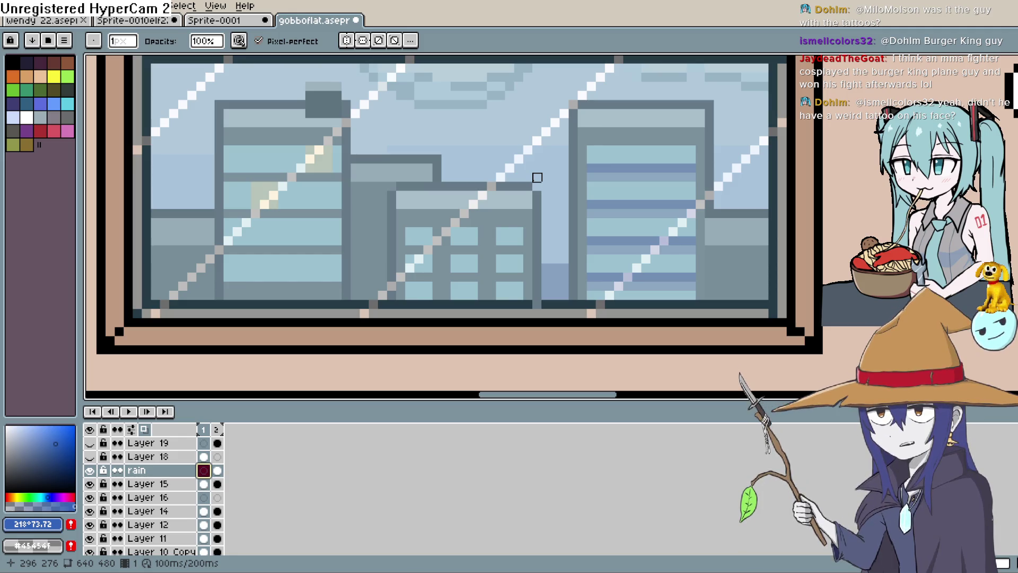
pyautogui.moveTo(537, 177); pyautogui.dragTo(561, 213)
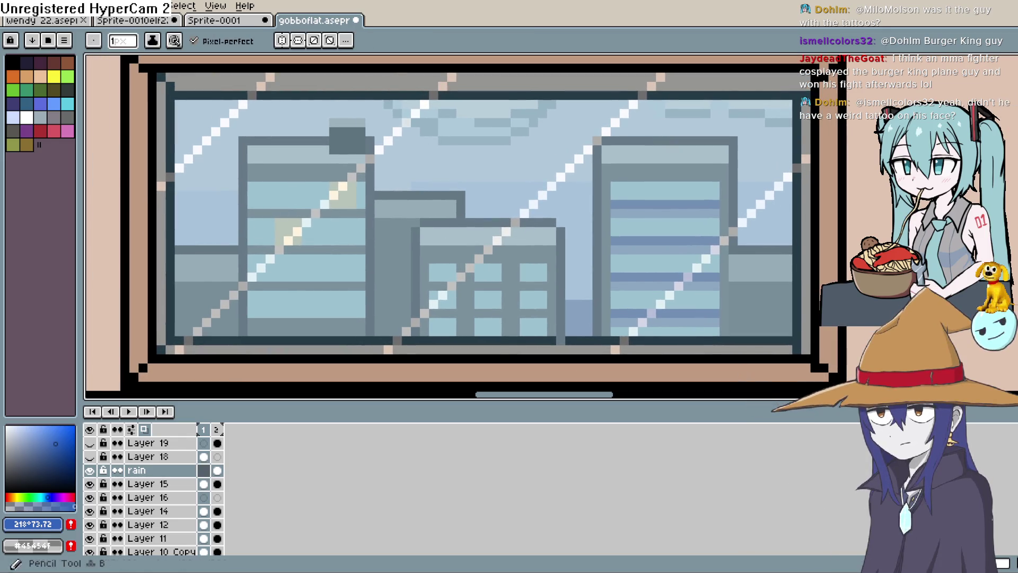
# Draw blue diagonal rain streaks at the left, mid-window and near the top
pyautogui.moveTo(206, 223); pyautogui.dragTo(252, 185)
pyautogui.hotkey('ctrl', 'z')
pyautogui.moveTo(207, 231); pyautogui.dragTo(242, 197)
pyautogui.moveTo(397, 220); pyautogui.dragTo(423, 194)
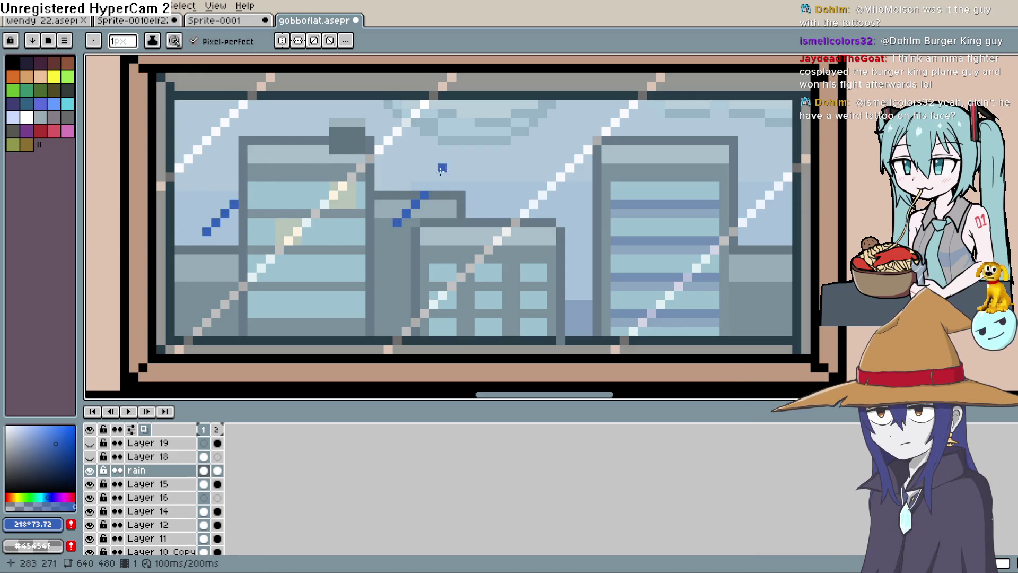
pyautogui.moveTo(506, 168); pyautogui.dragTo(543, 132)
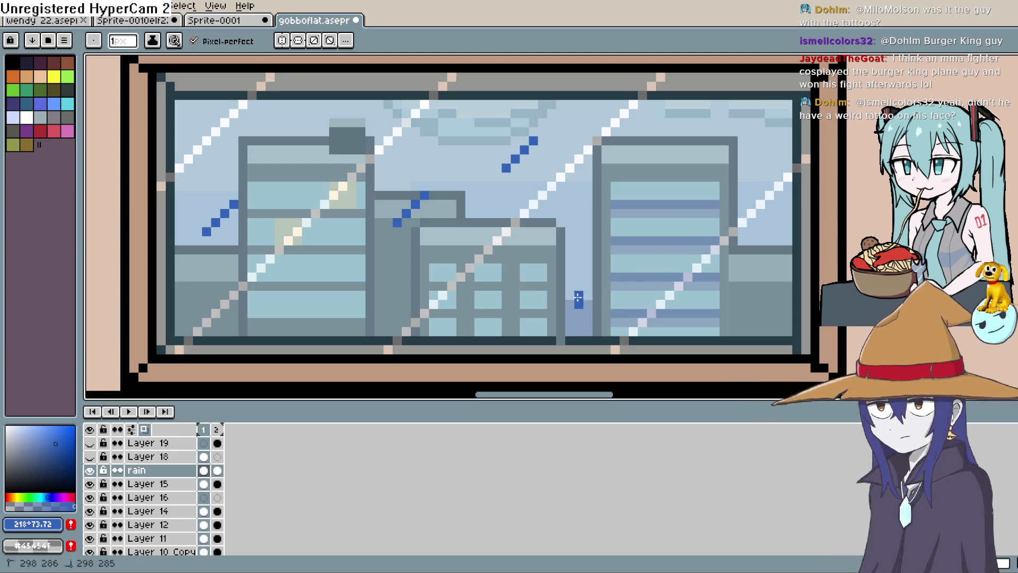
# Add more short streaks at lower centre, upper right, right side, top centre and the left building
pyautogui.moveTo(570, 295); pyautogui.dragTo(588, 277)
pyautogui.moveTo(733, 168); pyautogui.dragTo(761, 140)
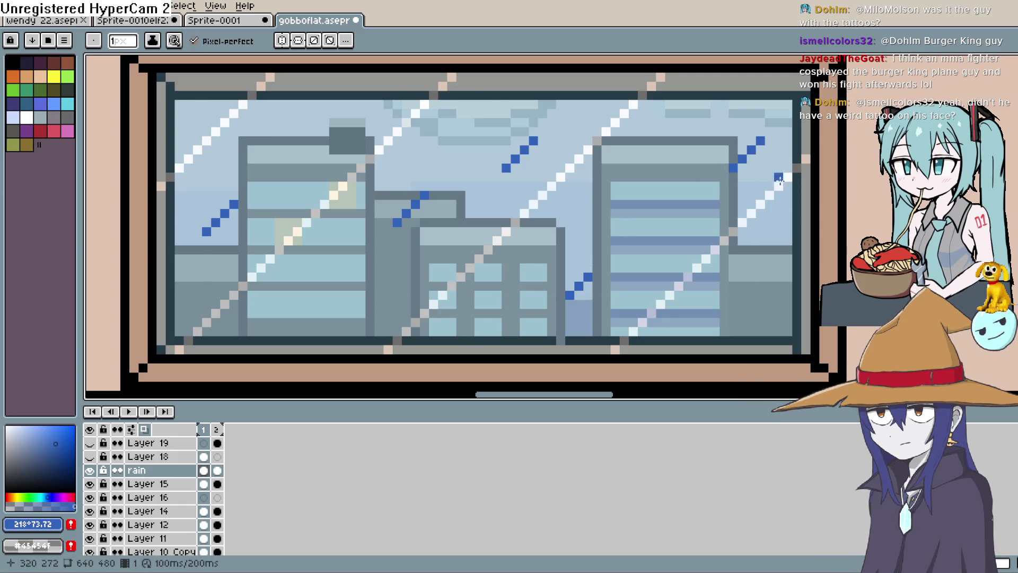
pyautogui.moveTo(734, 294); pyautogui.dragTo(761, 258)
pyautogui.moveTo(624, 169); pyautogui.dragTo(642, 141)
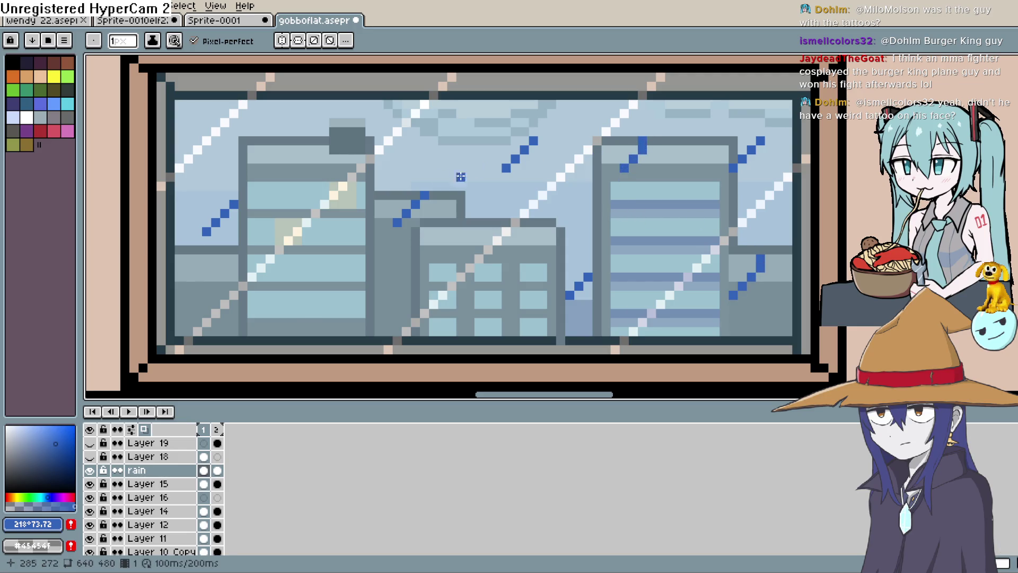
pyautogui.moveTo(306, 313); pyautogui.dragTo(324, 274)
pyautogui.hotkey('ctrl', 'z')
pyautogui.moveTo(307, 312); pyautogui.dragTo(325, 282)
# Preview the animation, then add short drips and droplet pixels on the buildings in frame 2
pyautogui.click(128, 411)
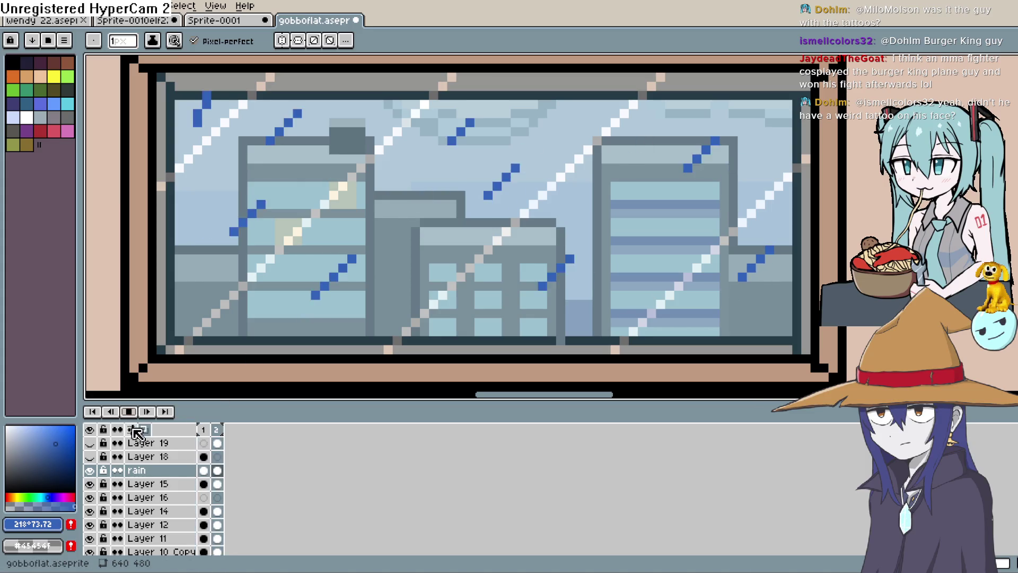
pyautogui.click(144, 413)
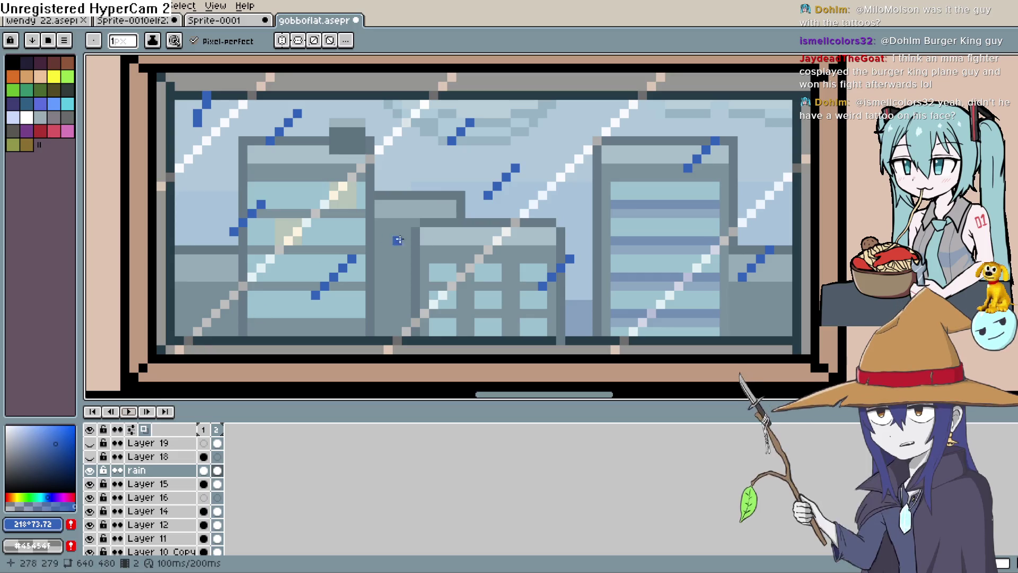
pyautogui.moveTo(451, 263); pyautogui.dragTo(459, 251)
pyautogui.click(614, 177)
pyautogui.moveTo(633, 178); pyautogui.dragTo(633, 168)
pyautogui.click(754, 115)
pyautogui.click(715, 248)
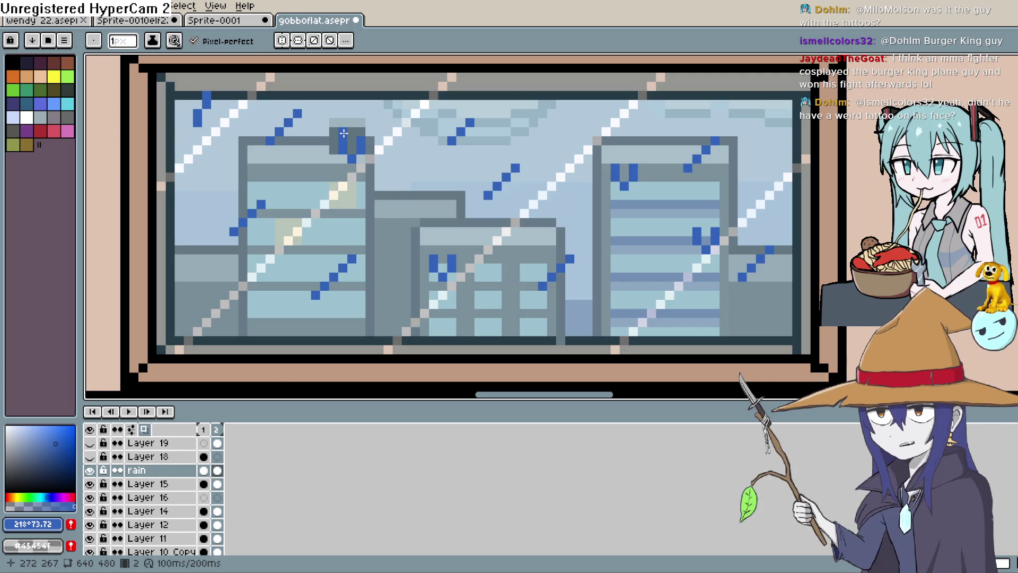
# Compare frames 1 and 2, replay the rain, and open the frame 2 cel's properties
pyautogui.click(203, 470)
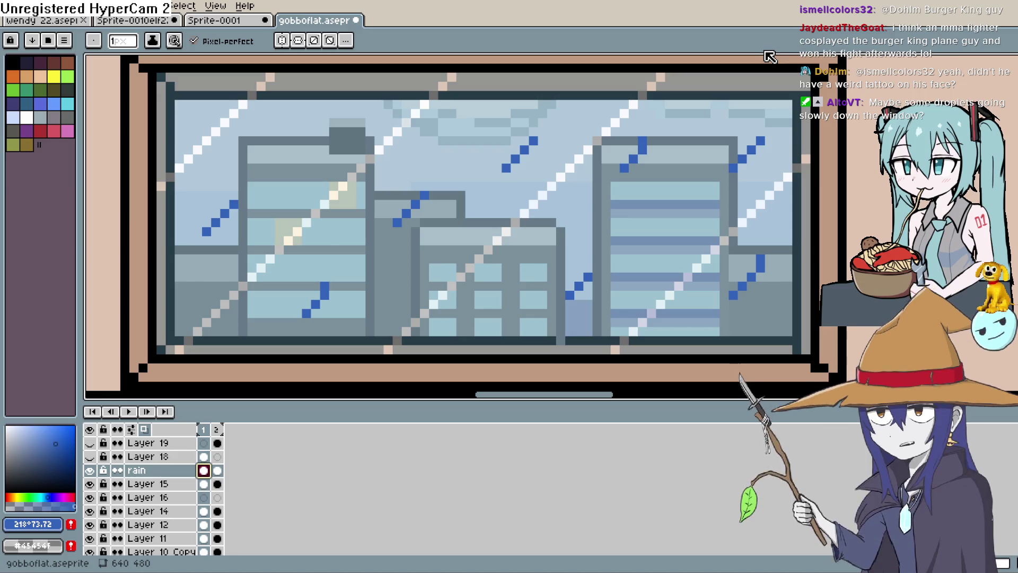
pyautogui.doubleClick(217, 470)
pyautogui.click(658, 253)
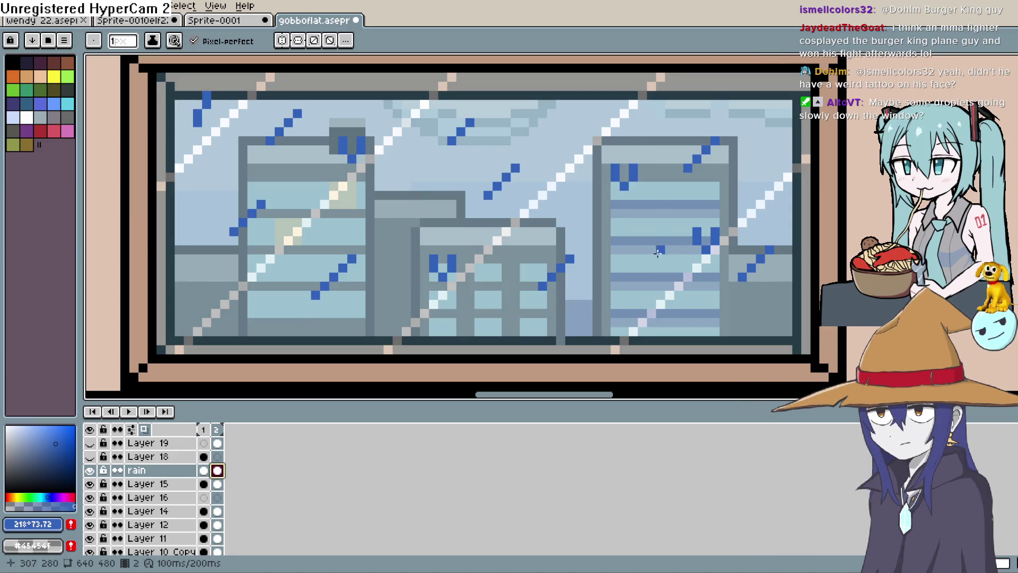
pyautogui.press('Return')
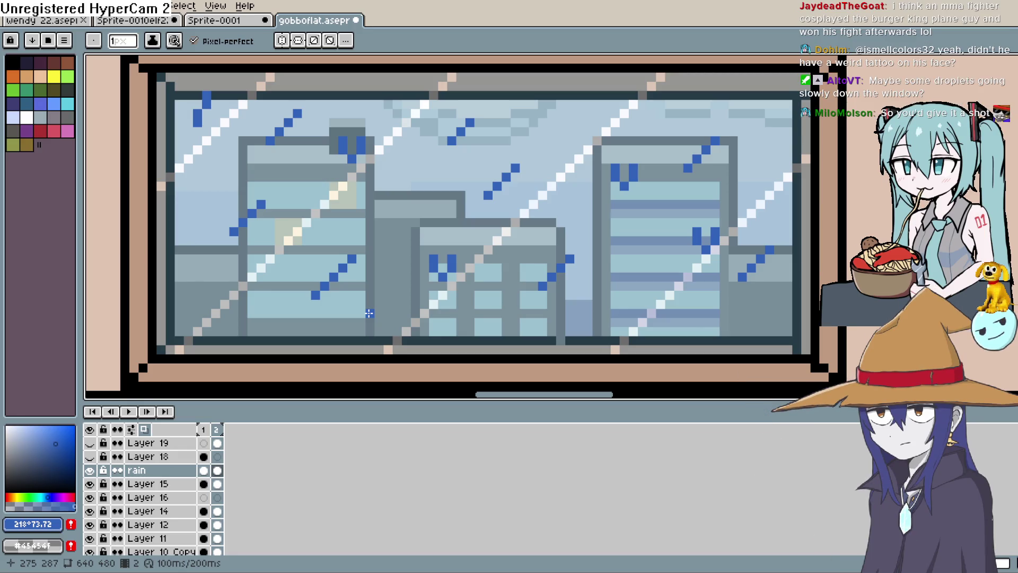
pyautogui.doubleClick(218, 470)
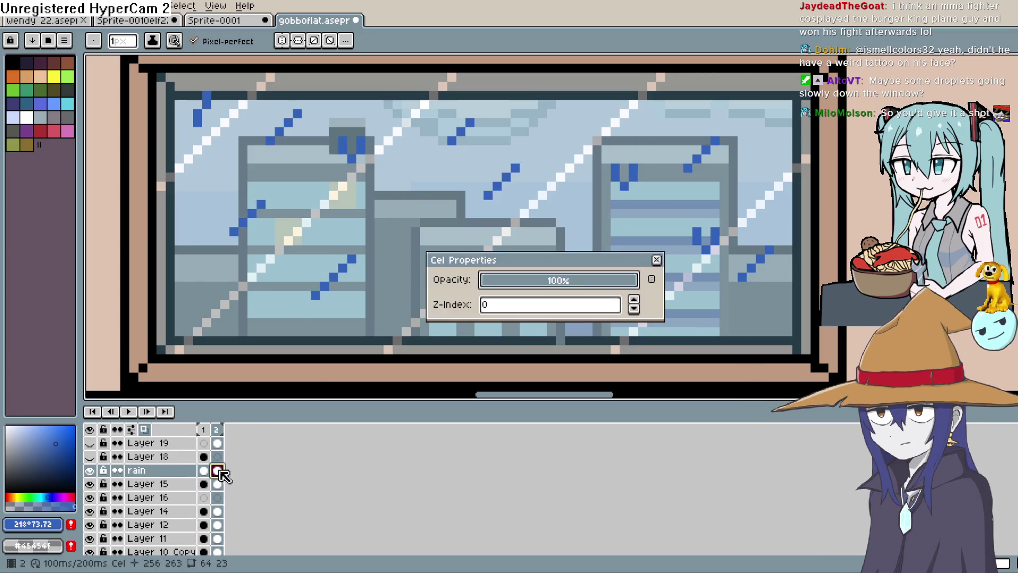
# Close the Cel Properties dialog without changes
pyautogui.press('Escape')
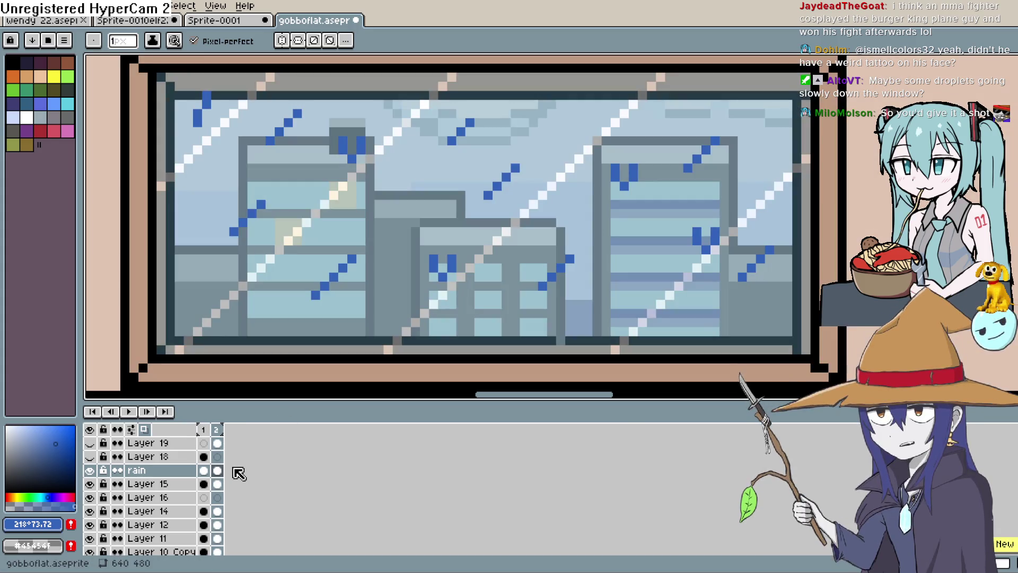
# Add a third frame and move the centre and right building raindrops down one pixel
pyautogui.hotkey('alt', 'n')
pyautogui.press('m')
pyautogui.moveTo(398, 224)
pyautogui.mouseDown()
pyautogui.moveTo(476, 250)
pyautogui.moveTo(486, 312)
pyautogui.mouseUp()
pyautogui.moveTo(466, 268); pyautogui.dragTo(454, 291)
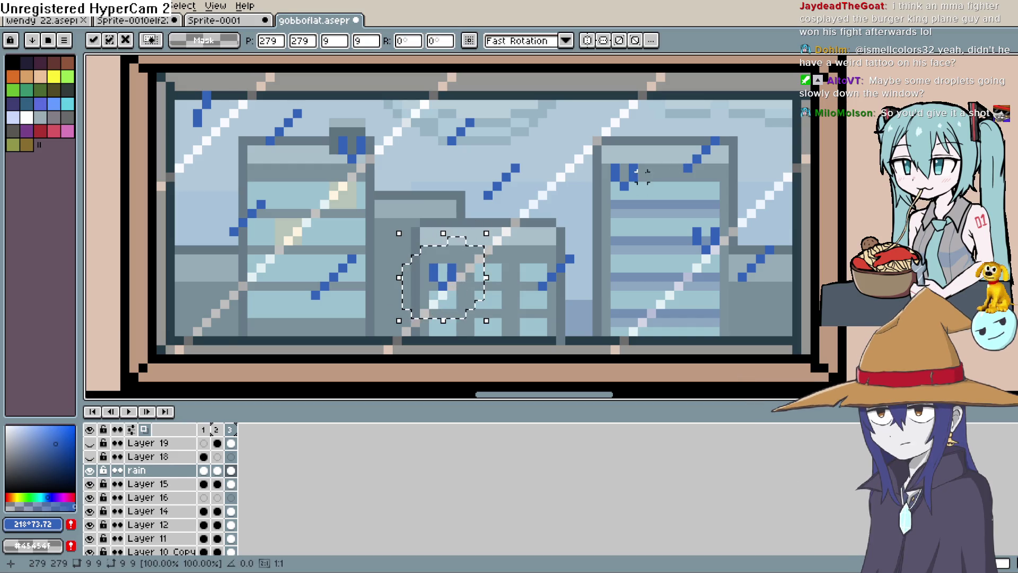
pyautogui.hotkey('ctrl', 'd')
pyautogui.moveTo(581, 142); pyautogui.dragTo(667, 221)
pyautogui.moveTo(631, 186); pyautogui.dragTo(775, 318)
pyautogui.hotkey('ctrl', 'd')
# Lower the right and top-left building raindrops, compare frames, and clear the selection
pyautogui.moveTo(683, 219)
pyautogui.mouseDown()
pyautogui.moveTo(668, 254)
pyautogui.moveTo(689, 218)
pyautogui.mouseUp()
pyautogui.moveTo(705, 243); pyautogui.dragTo(706, 253)
pyautogui.moveTo(360, 132)
pyautogui.mouseDown()
pyautogui.moveTo(345, 183)
pyautogui.moveTo(371, 136)
pyautogui.moveTo(363, 168)
pyautogui.moveTo(364, 159)
pyautogui.mouseUp()
pyautogui.click(218, 470)
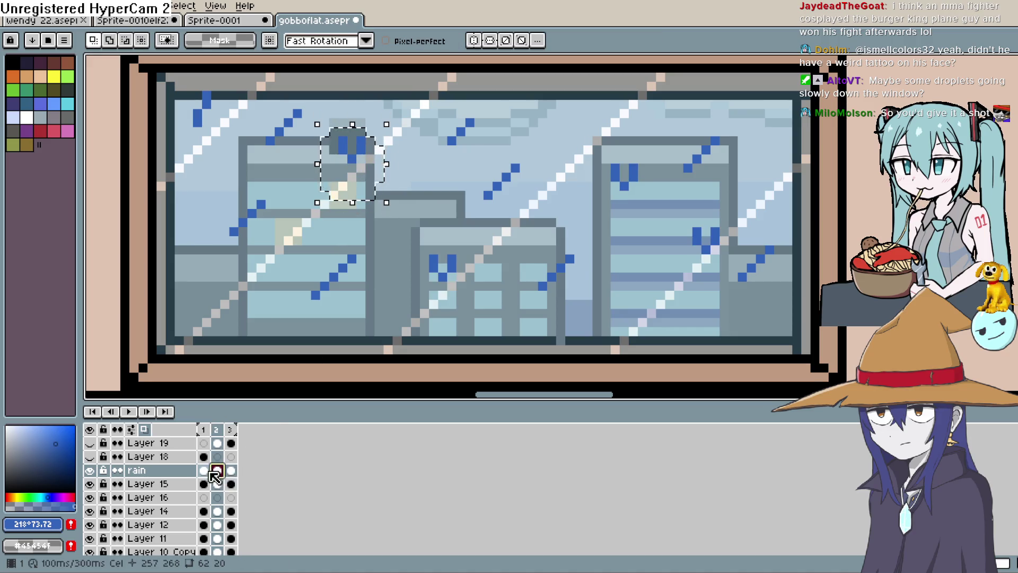
pyautogui.click(204, 470)
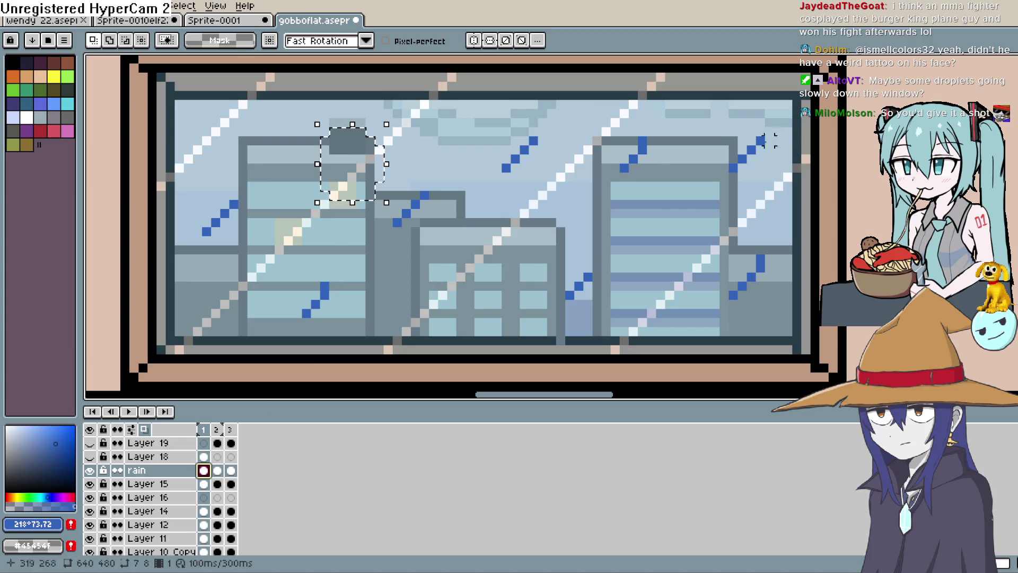
pyautogui.press('b')
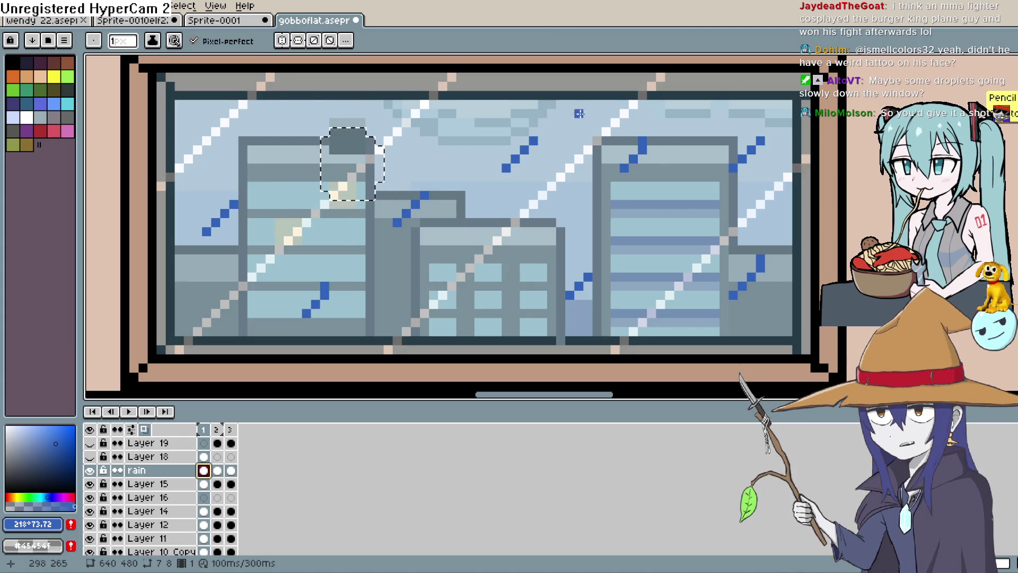
pyautogui.click(1012, 61)
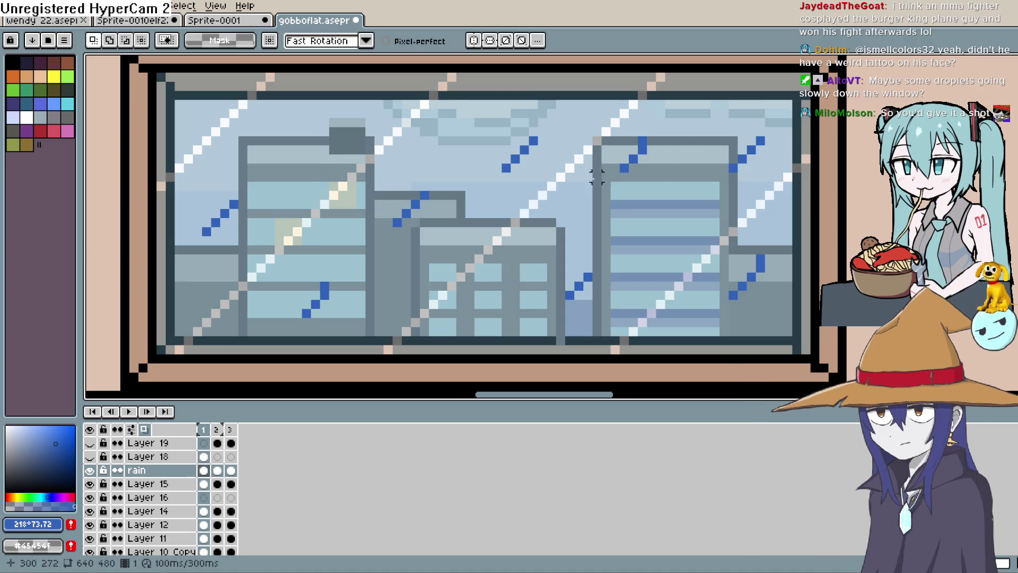
pyautogui.hotkey('ctrl', 'd')
pyautogui.press('b')
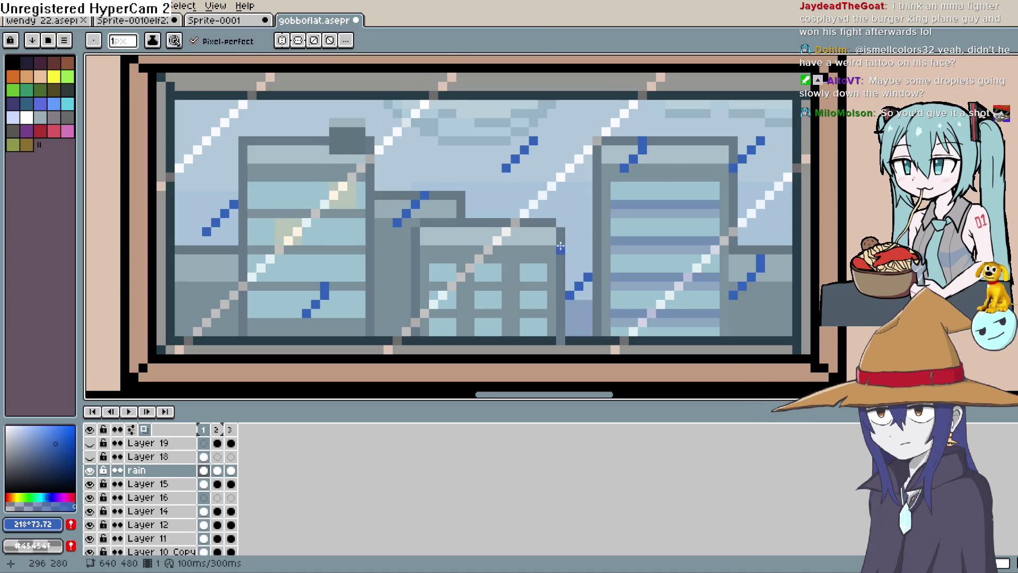
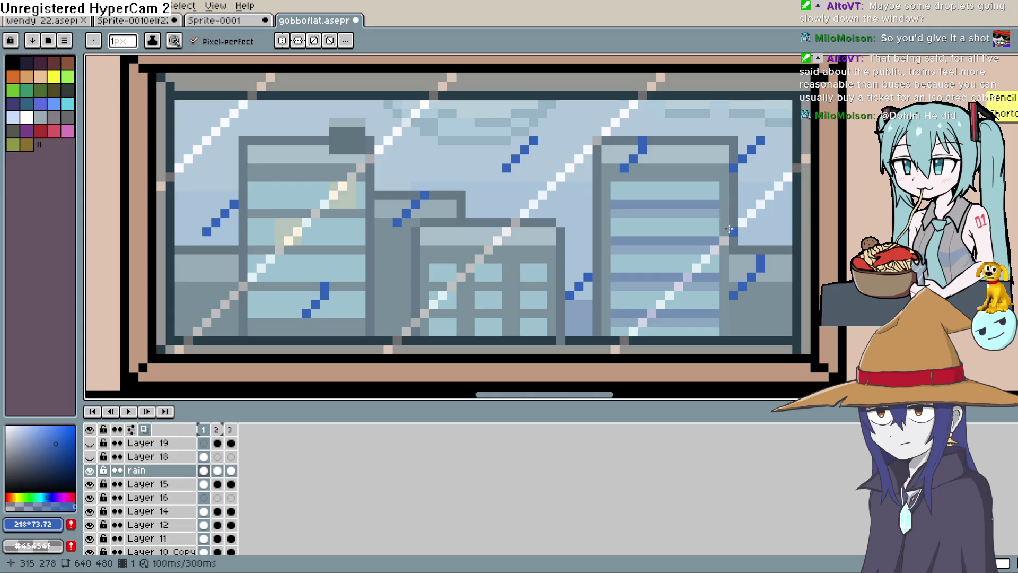
# Extend three rain streak tips by one pixel and add a blue pixel atop a fourth streak
pyautogui.moveTo(844, 215); pyautogui.dragTo(852, 193)
pyautogui.press('b')
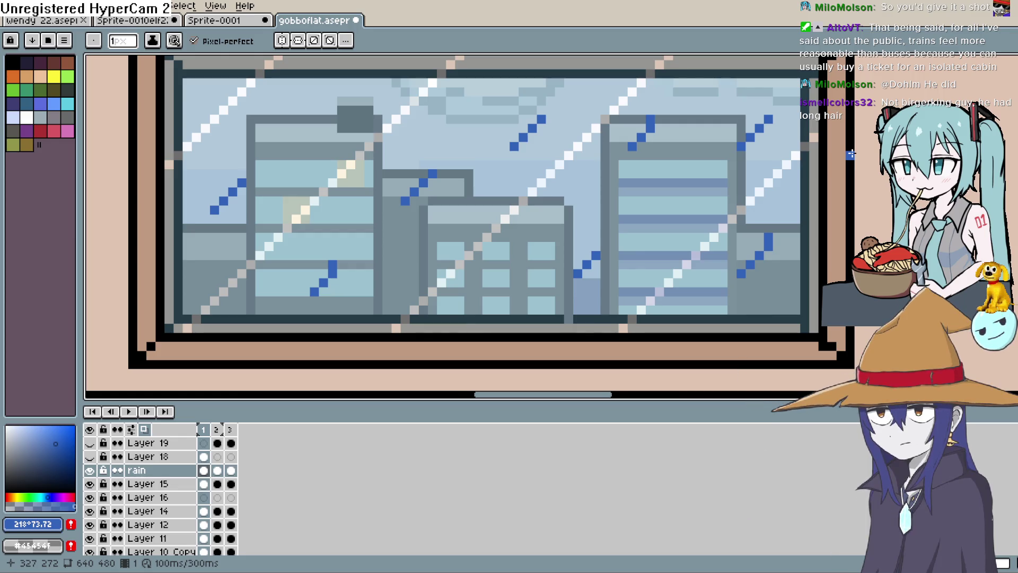
pyautogui.moveTo(656, 233); pyautogui.dragTo(610, 264)
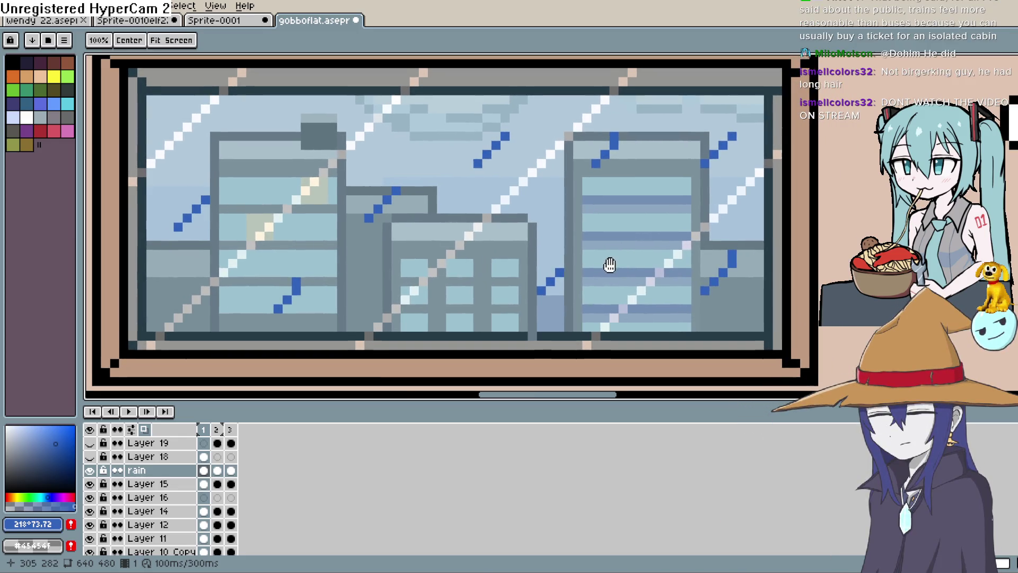
pyautogui.press('e')
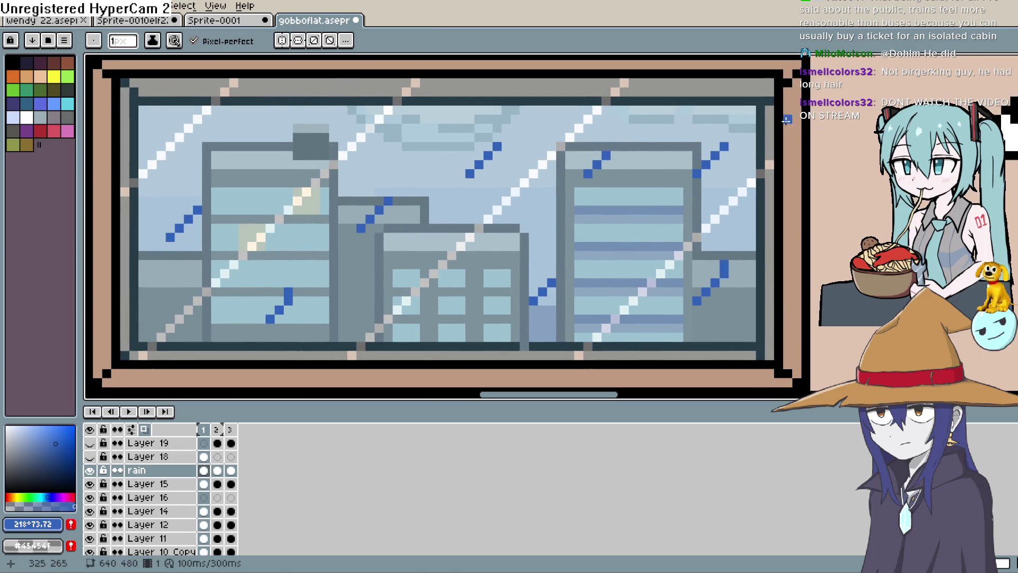
pyautogui.click(732, 137)
pyautogui.click(615, 146)
pyautogui.click(506, 136)
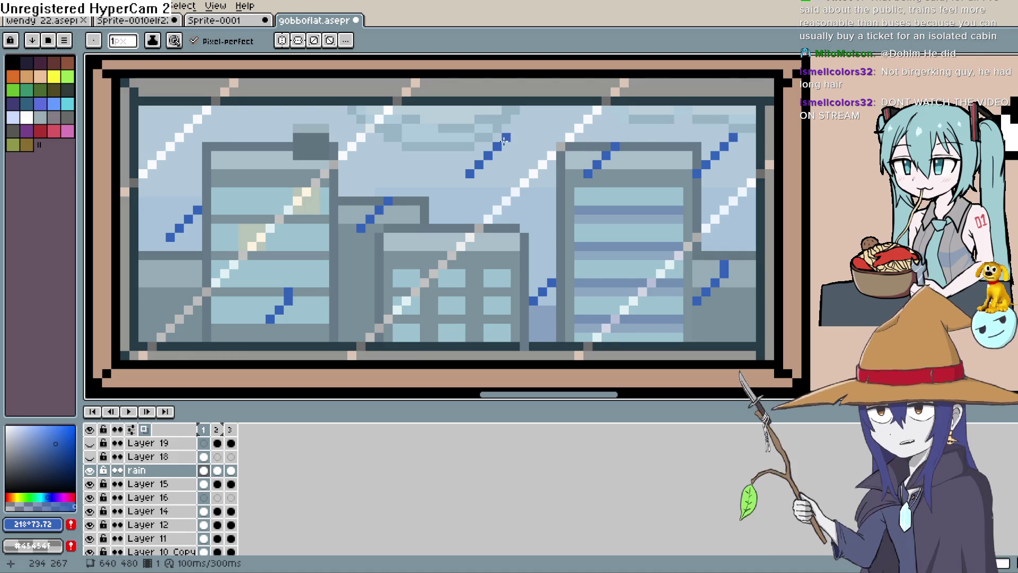
pyautogui.click(397, 191)
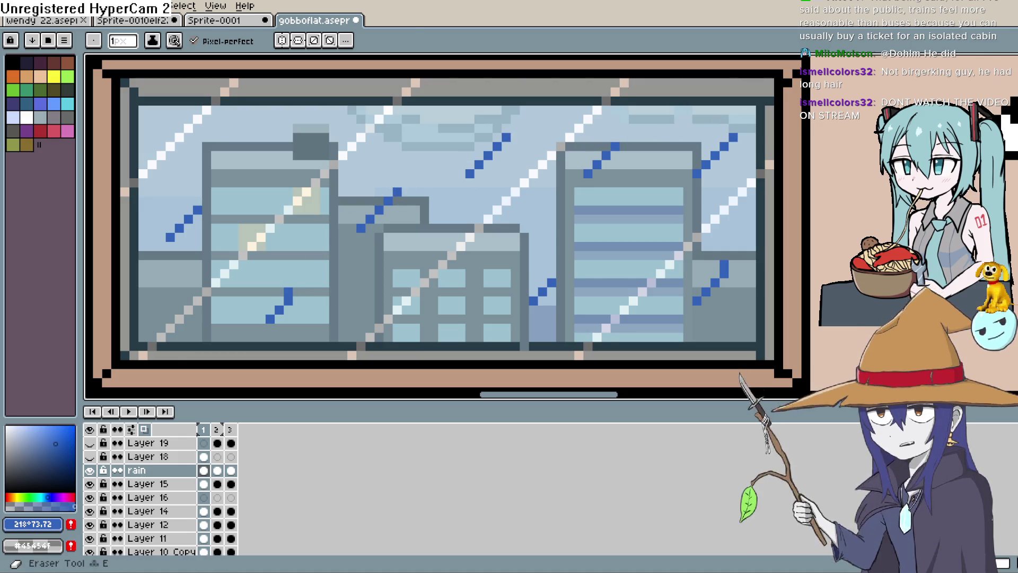
# Trim the top pixel off one rain streak and add new blue rain pixels nearby
pyautogui.click(288, 292)
pyautogui.press('b')
pyautogui.click(297, 291)
pyautogui.click(207, 200)
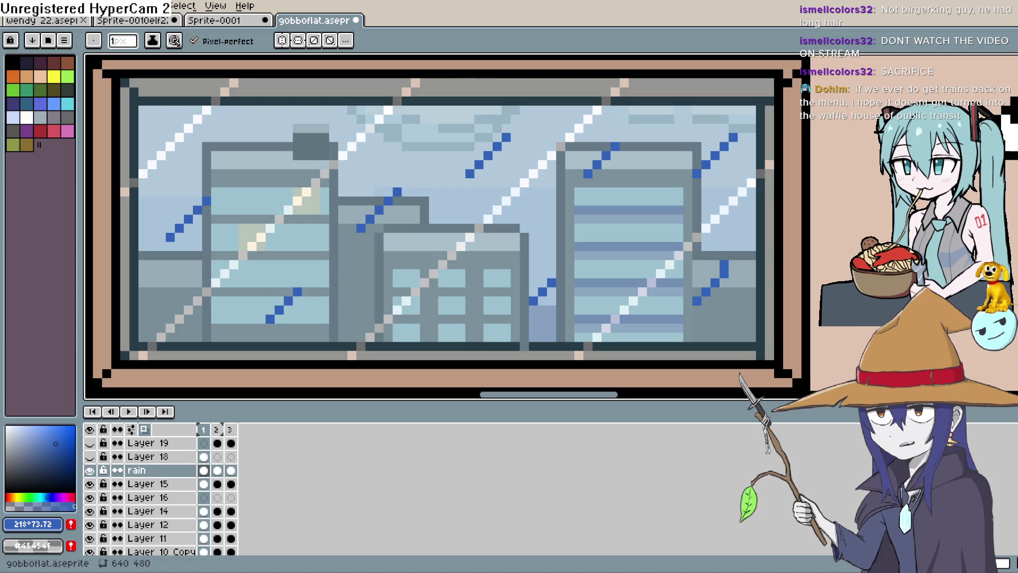
pyautogui.scroll(-5, 403, 188)
# Pan across the flat interior and zoom in on the sink and fridge
pyautogui.moveTo(450, 180); pyautogui.dragTo(555, 181)
pyautogui.scroll(3, 626, 186)
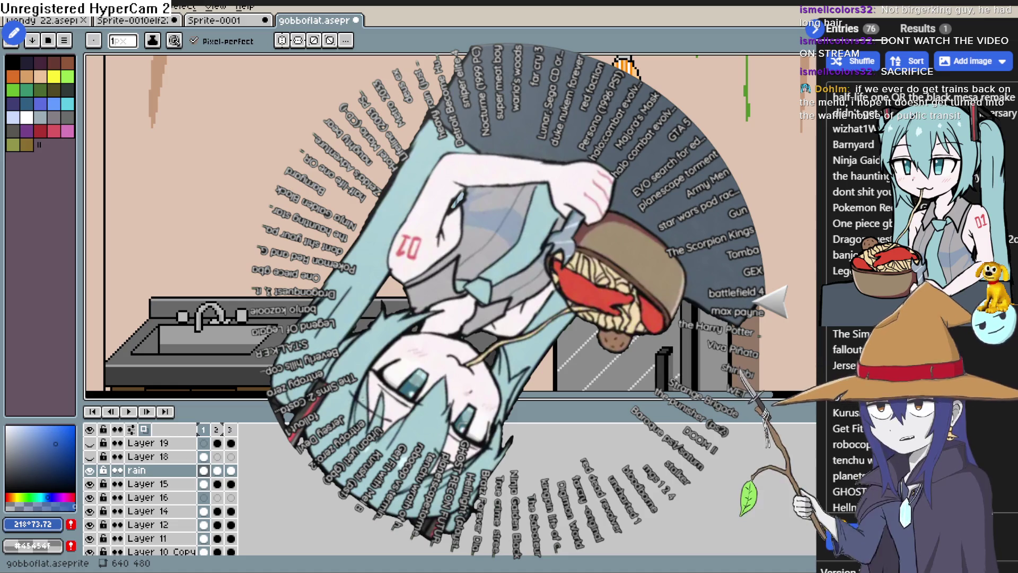
# Spin the wheel of game names and select the winner 'entropy zero'
pyautogui.click(464, 275)
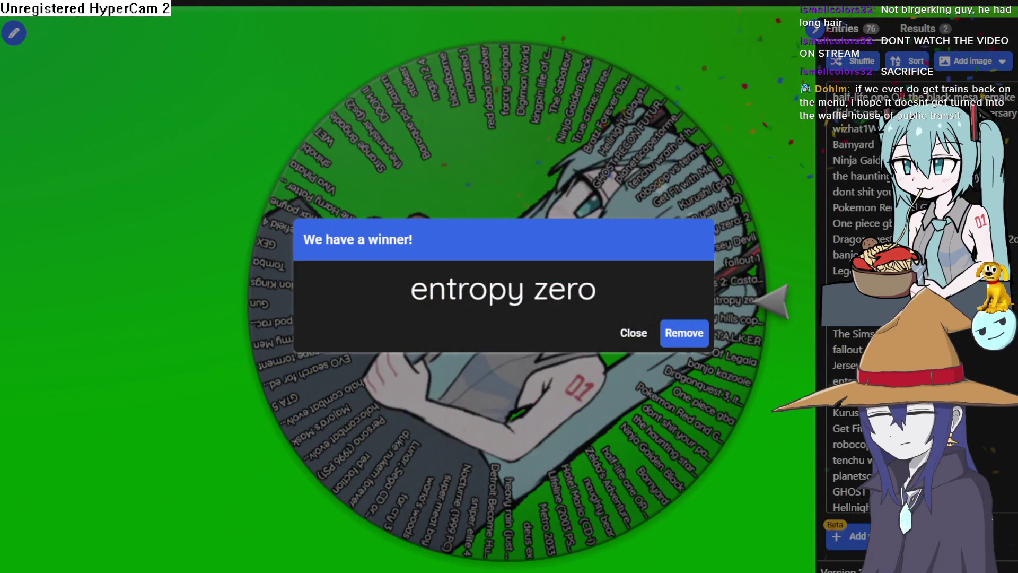
pyautogui.moveTo(596, 291); pyautogui.dragTo(418, 289)
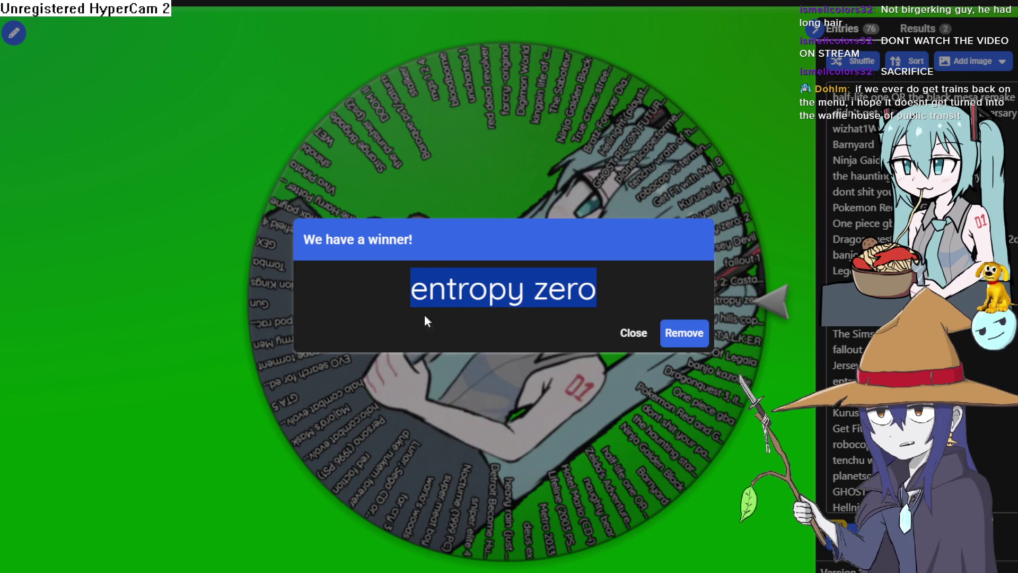
pyautogui.hotkey('alt', 'Tab')
# Open the Entropy : Zero Steam store page and view its screenshots full-screen
pyautogui.click(647, 59)
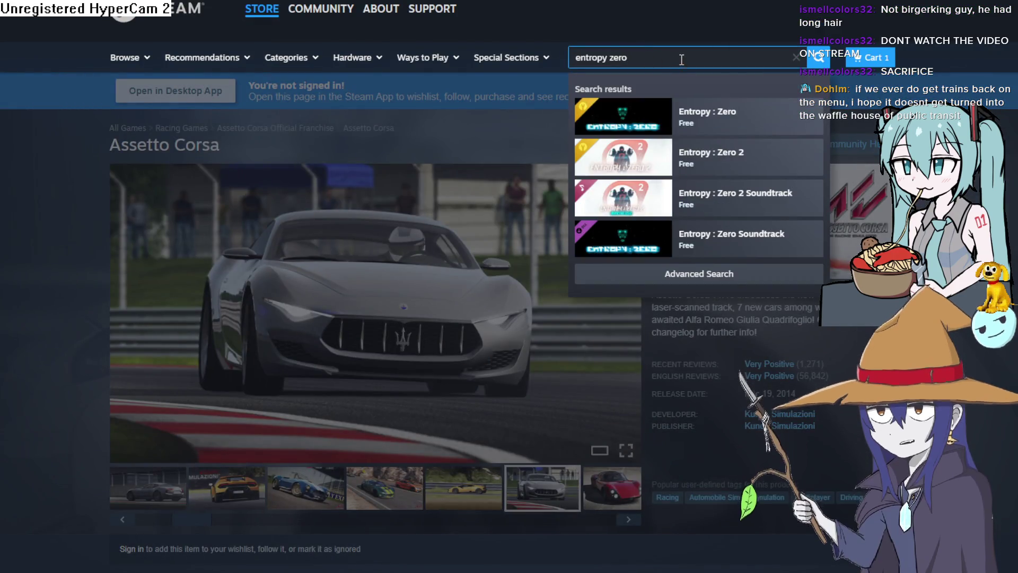
pyautogui.click(723, 117)
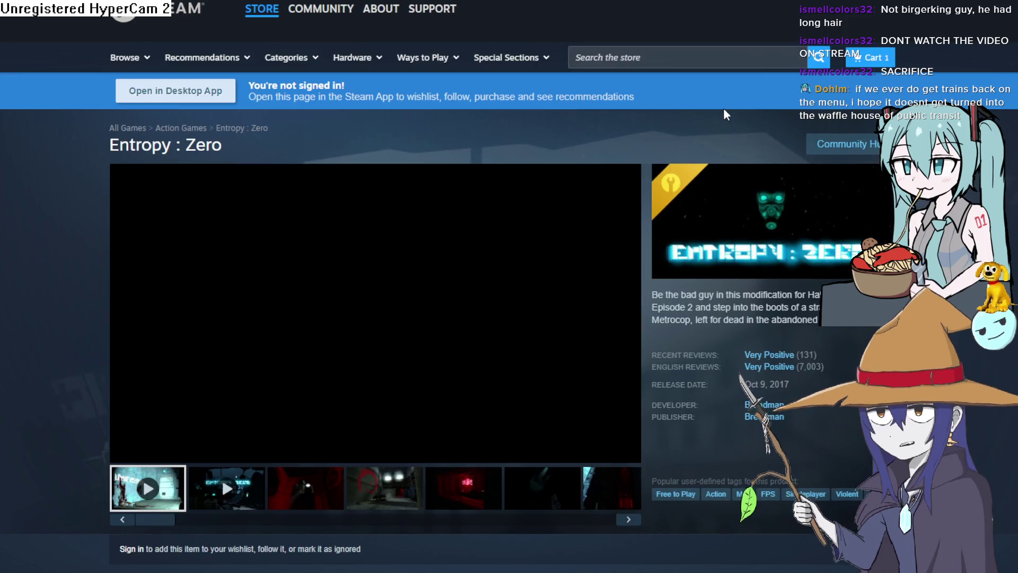
pyautogui.click(319, 493)
pyautogui.click(392, 504)
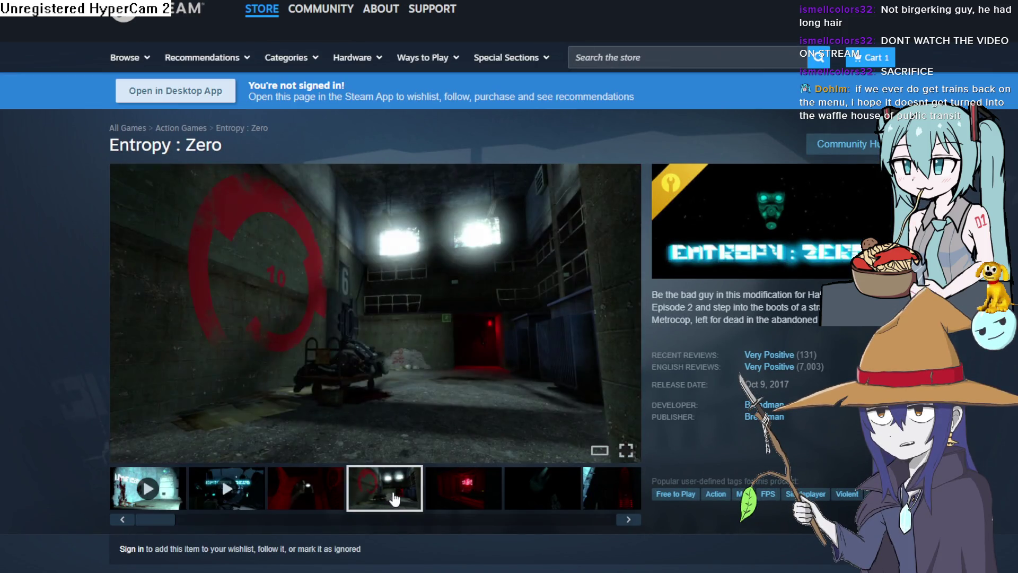
pyautogui.click(468, 284)
pyautogui.press('Right')
pyautogui.press('Right')
pyautogui.press('Right')
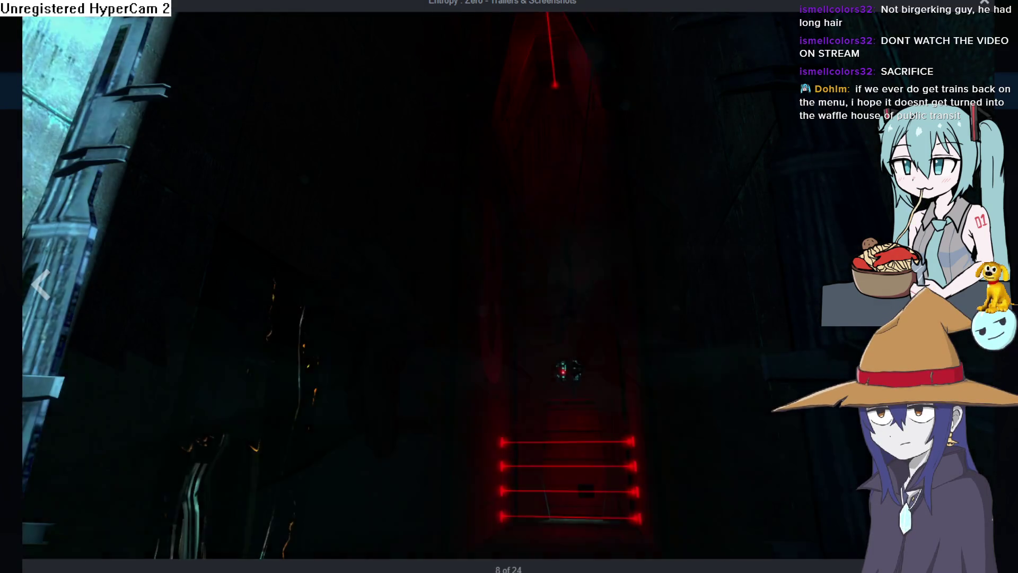
# Advance the screenshot viewer through to 24 of 24, then close it
pyautogui.press('Right')
pyautogui.press('Right')
pyautogui.press('Right')
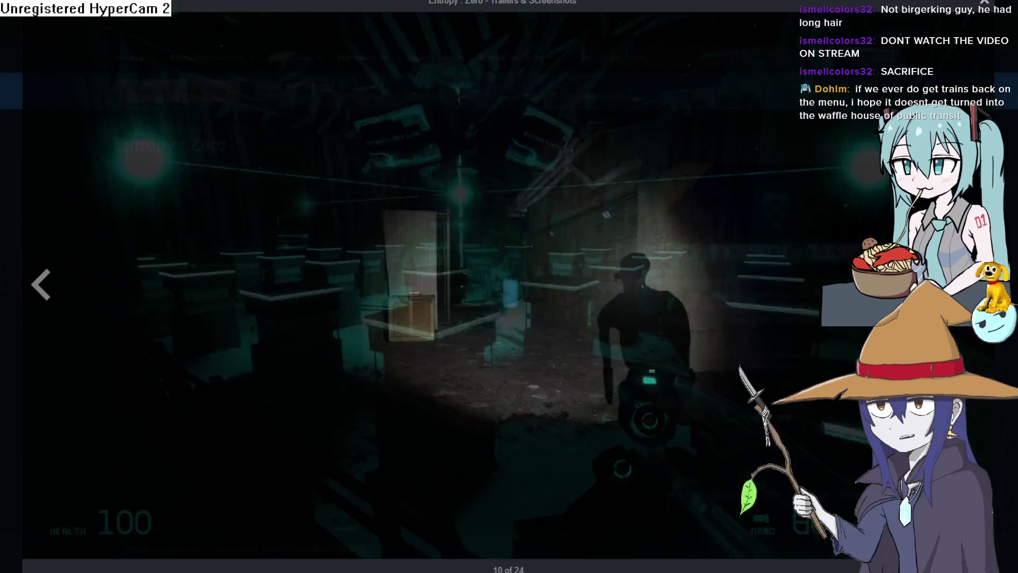
pyautogui.press('Right')
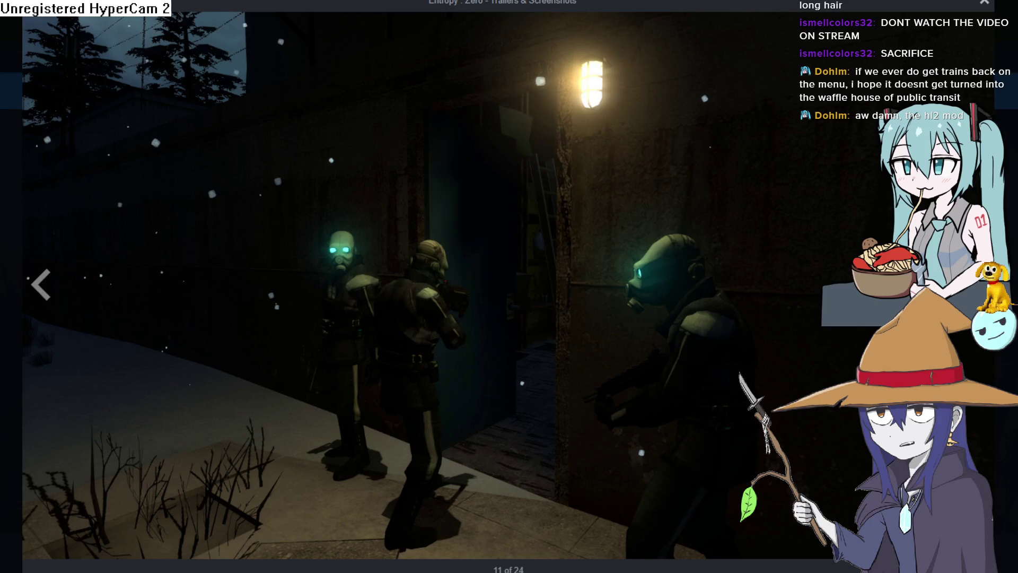
pyautogui.press('Right')
pyautogui.press('Right')
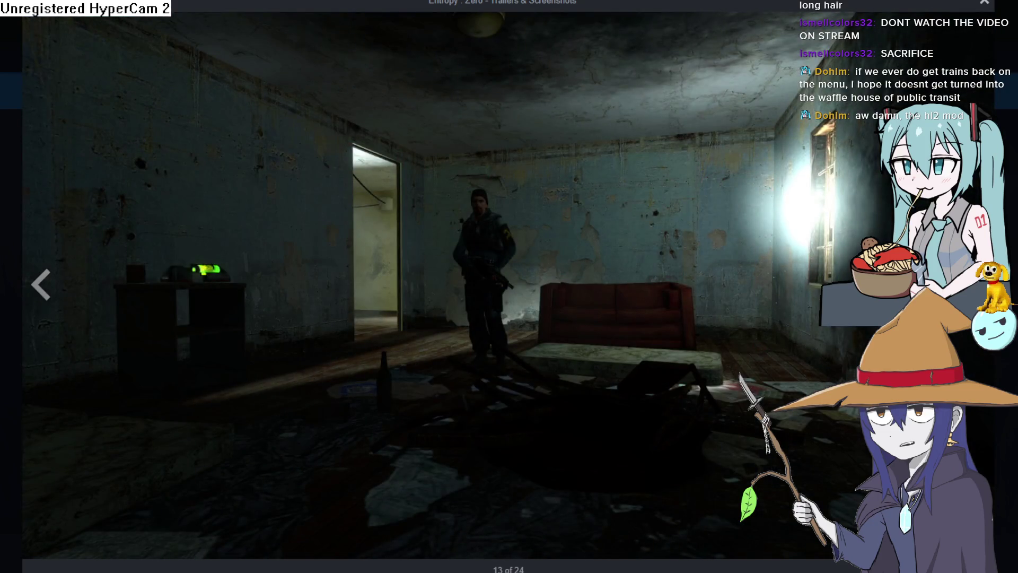
pyautogui.press('Right')
pyautogui.press('Right')
pyautogui.press('Right')
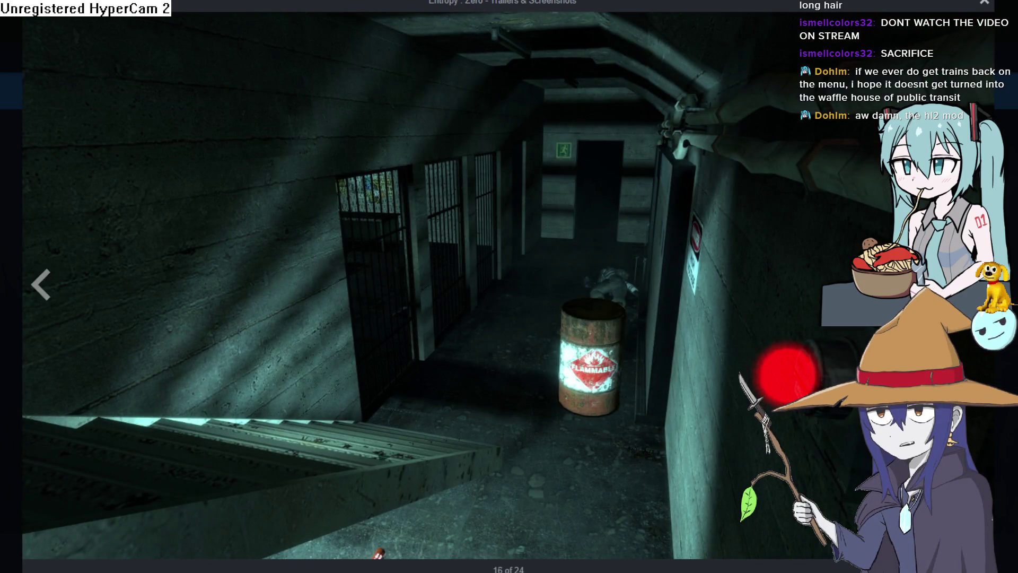
pyautogui.press('Right')
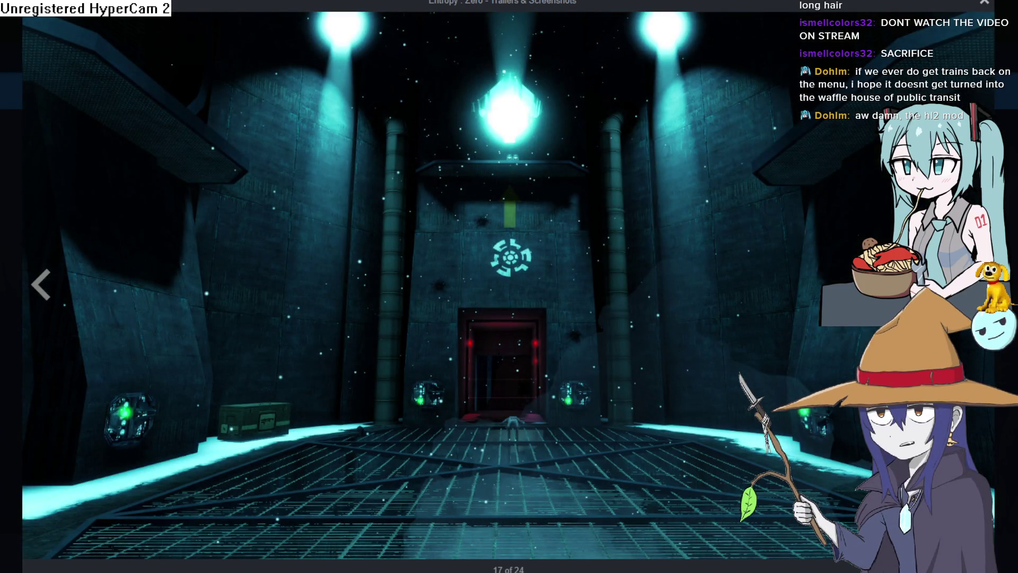
pyautogui.press('Right')
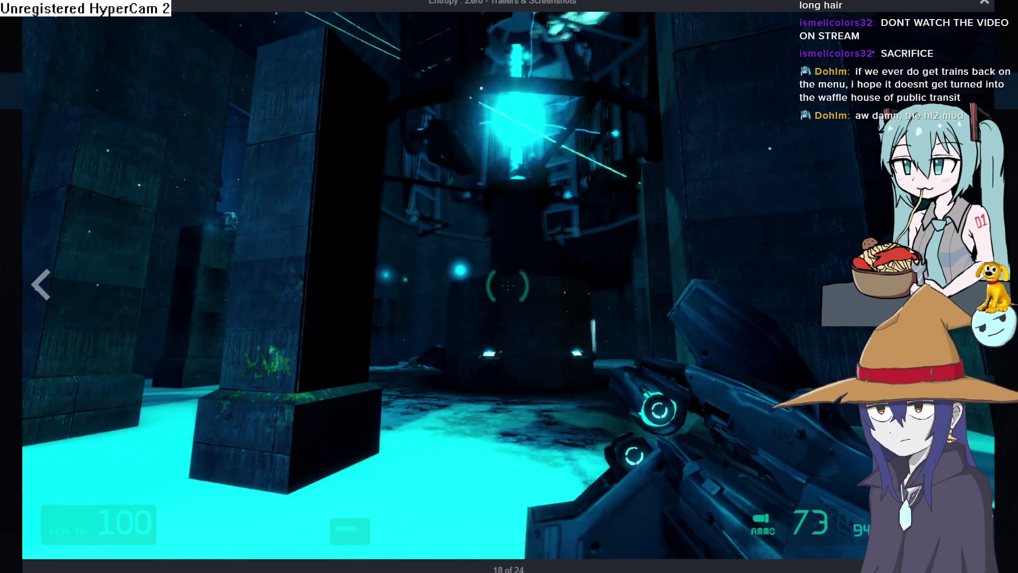
pyautogui.press('Right')
pyautogui.press('Right')
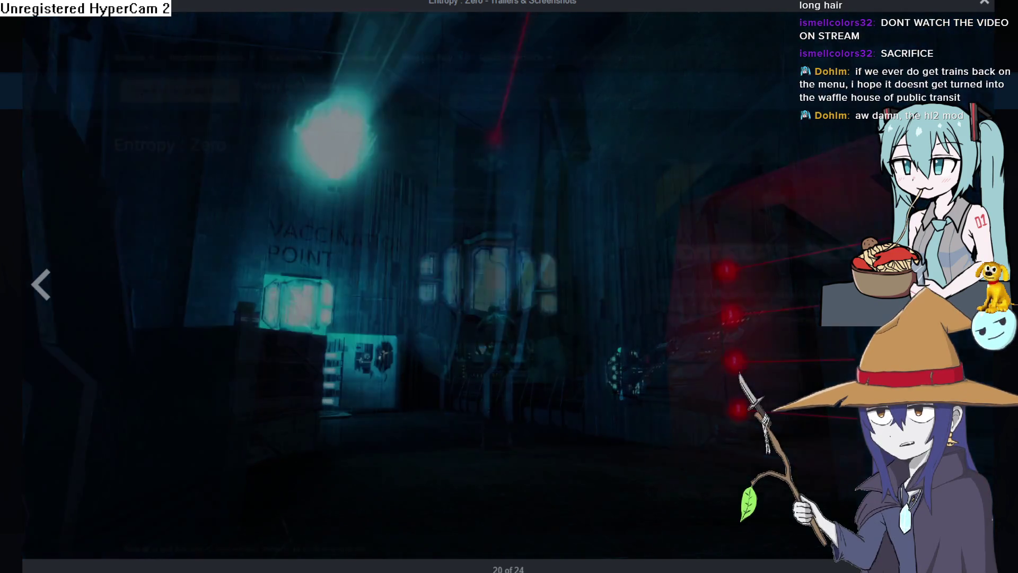
pyautogui.press('Right')
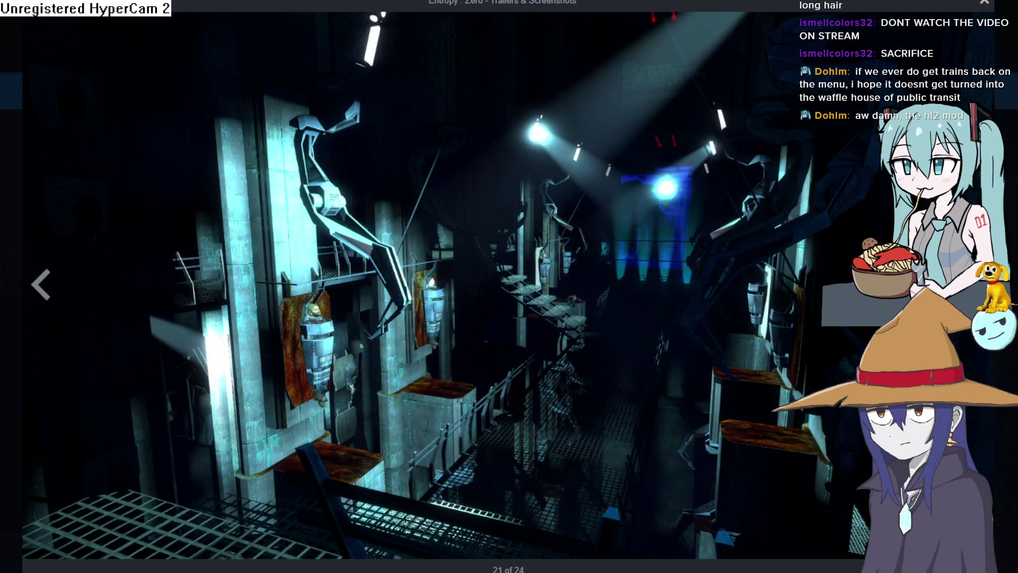
pyautogui.press('Right')
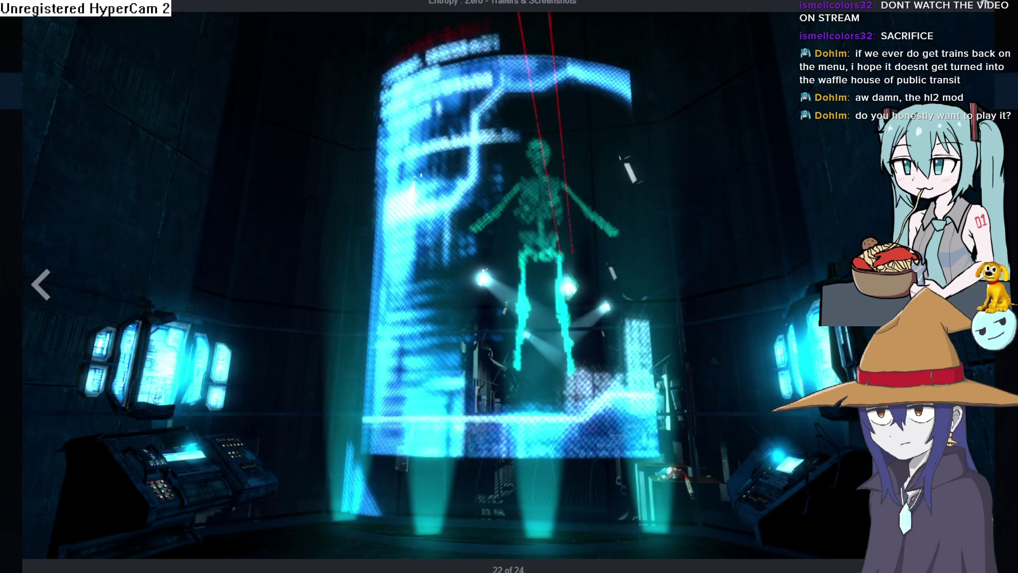
pyautogui.press('Right')
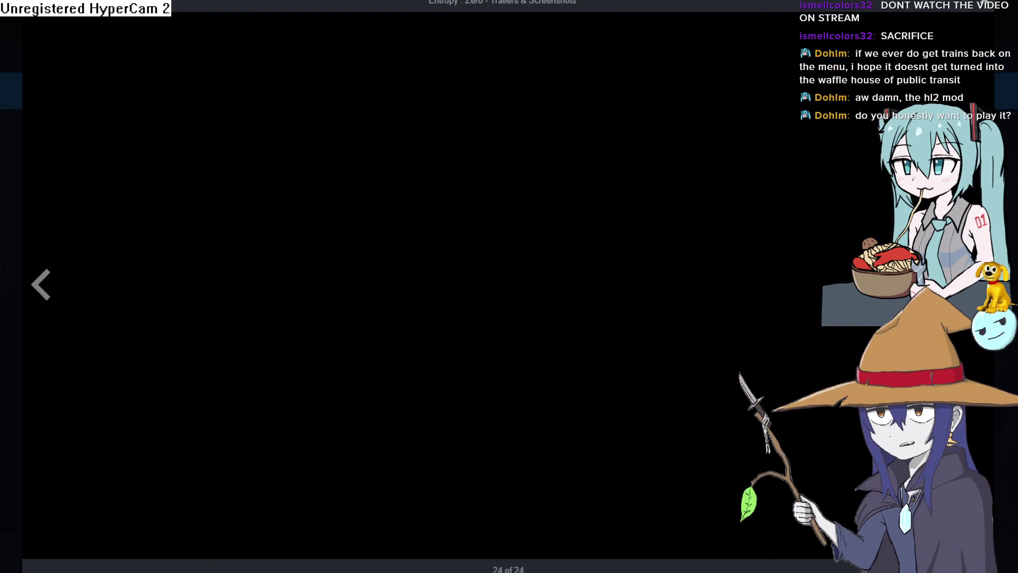
pyautogui.press('Escape')
pyautogui.scroll(-3, 453, 404)
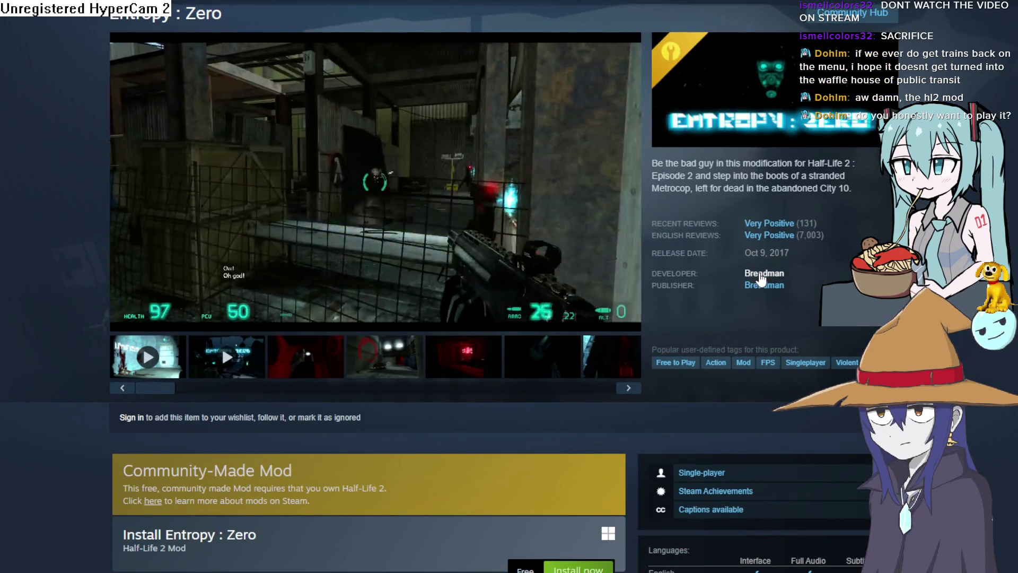
# List the developer's other titles and look over the Entropy : Zero Soundtrack page
pyautogui.click(760, 273)
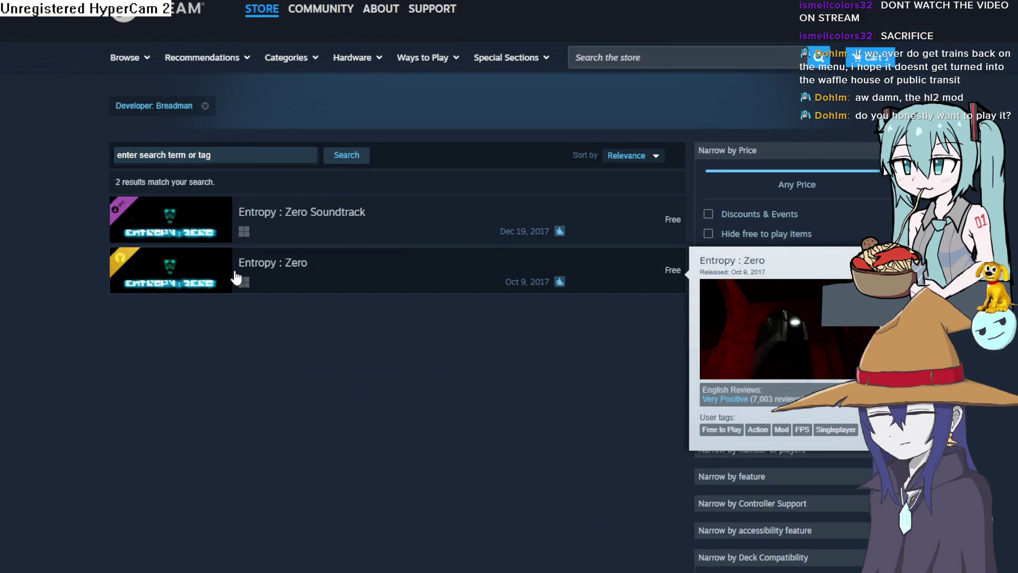
pyautogui.click(278, 232)
pyautogui.scroll(-10, 277, 237)
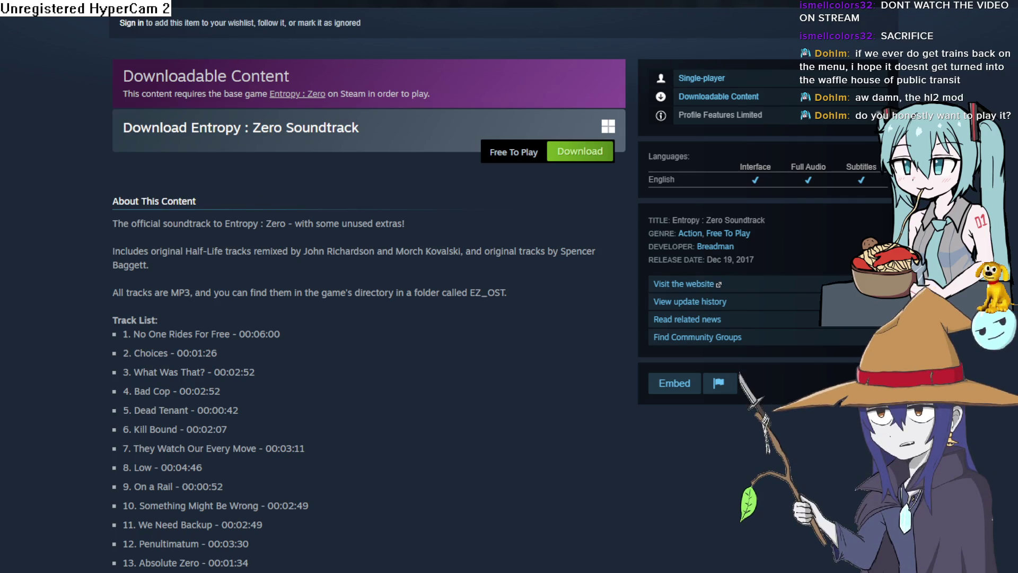
pyautogui.hotkey('alt', 'Left')
pyautogui.scroll(-3, 284, 250)
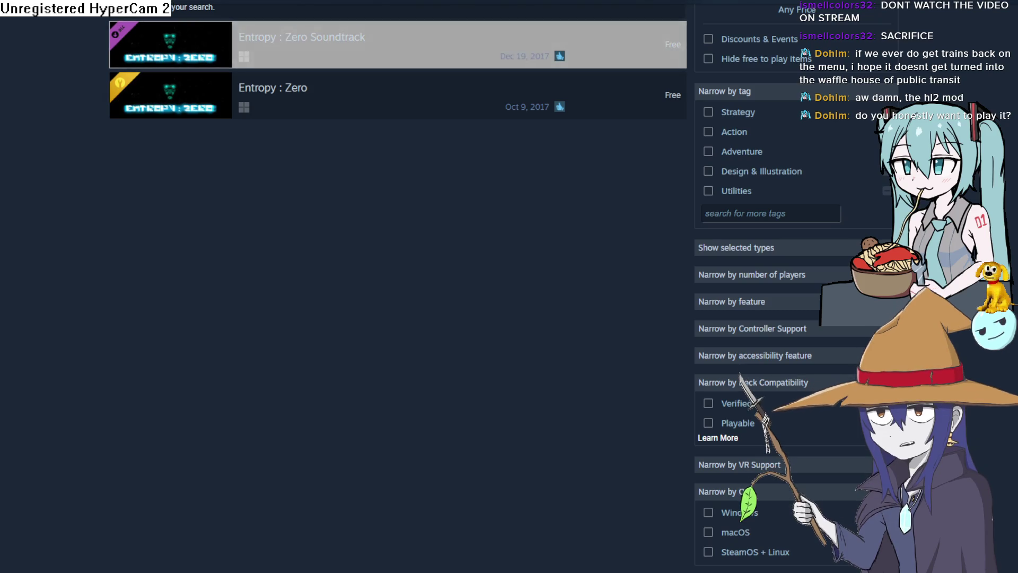
pyautogui.scroll(4, 398, 286)
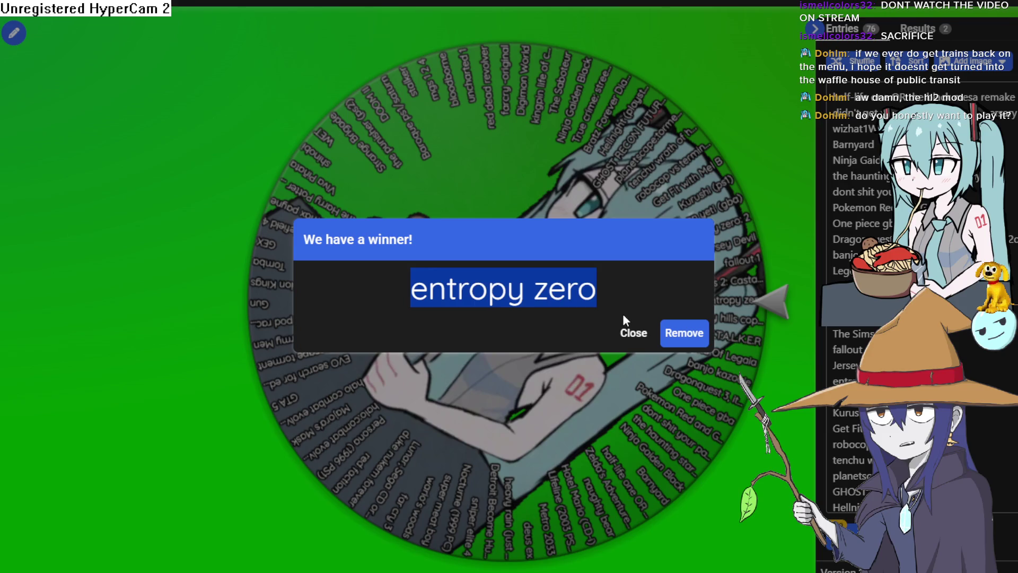
# Reselect the winning entry 'entropy zero' and return to the Steam store
pyautogui.click(598, 292)
pyautogui.moveTo(598, 291); pyautogui.dragTo(438, 294)
pyautogui.click(428, 302)
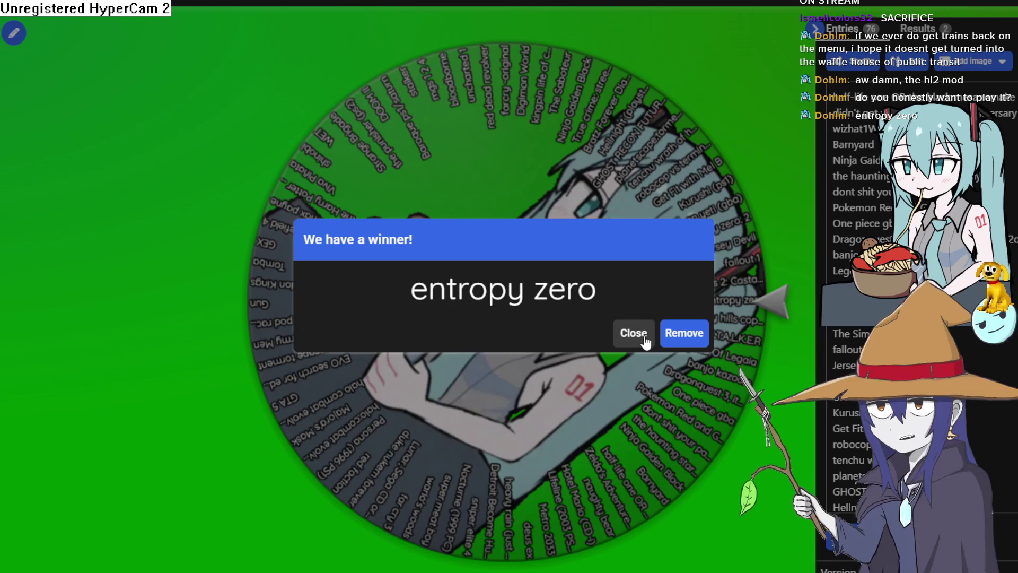
pyautogui.moveTo(602, 291); pyautogui.dragTo(536, 291)
pyautogui.hotkey('alt', 'Tab')
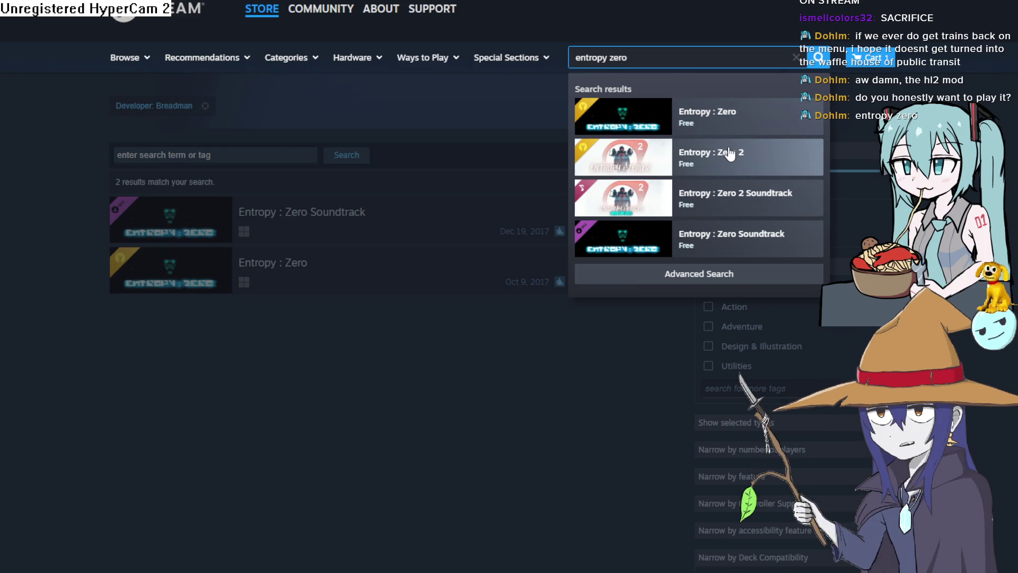
# Open the Entropy : Zero 2 store page and view four screenshots full-screen
pyautogui.click(739, 157)
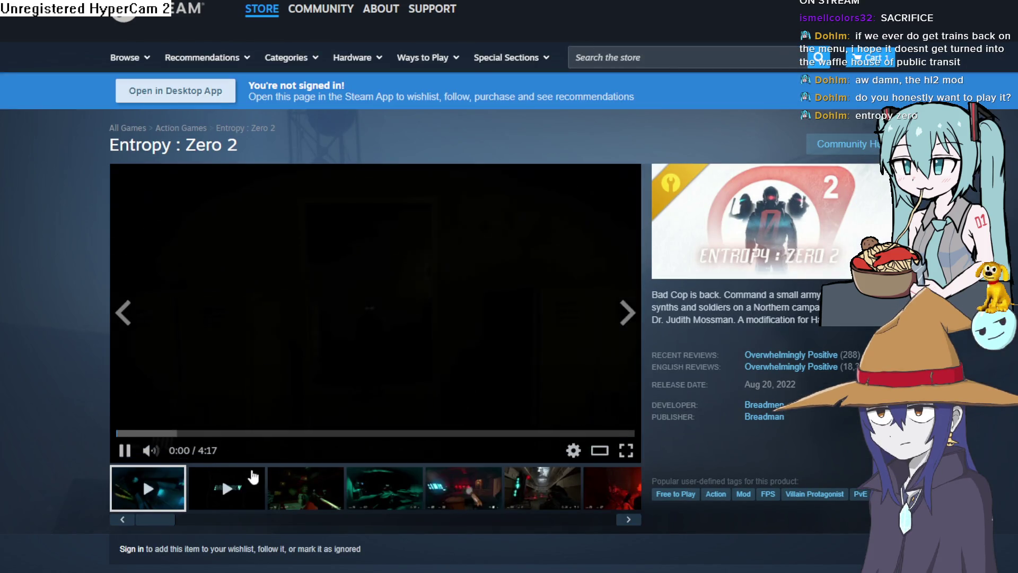
pyautogui.click(273, 490)
pyautogui.click(420, 392)
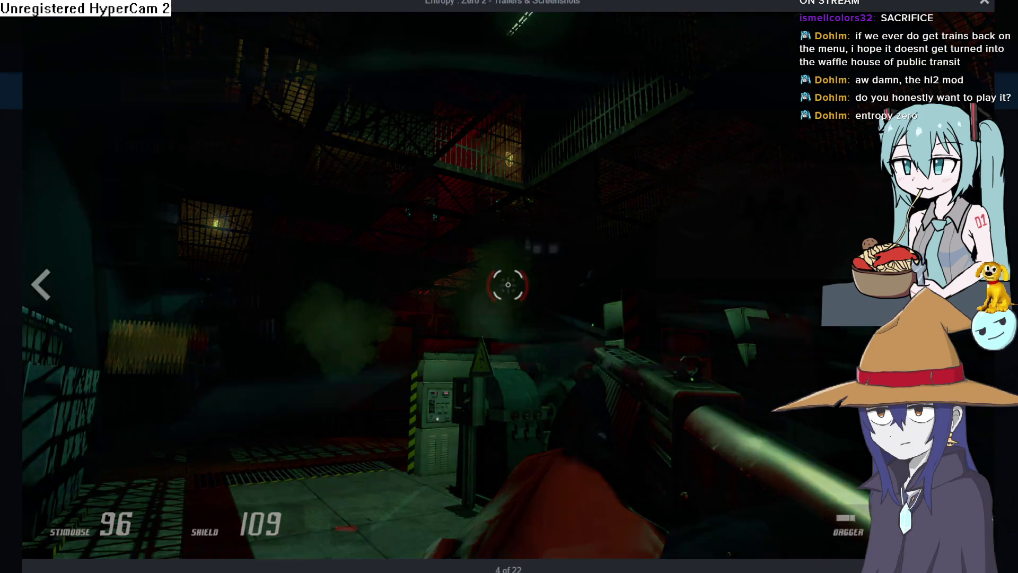
pyautogui.press('Right')
pyautogui.press('Right')
pyautogui.press('Right')
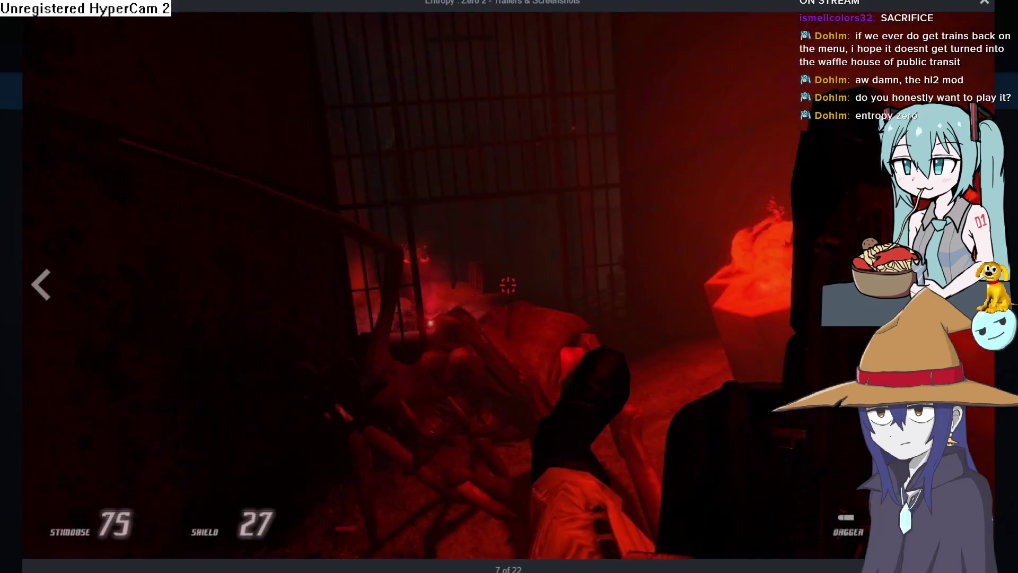
pyautogui.press('Right')
pyautogui.press('Right')
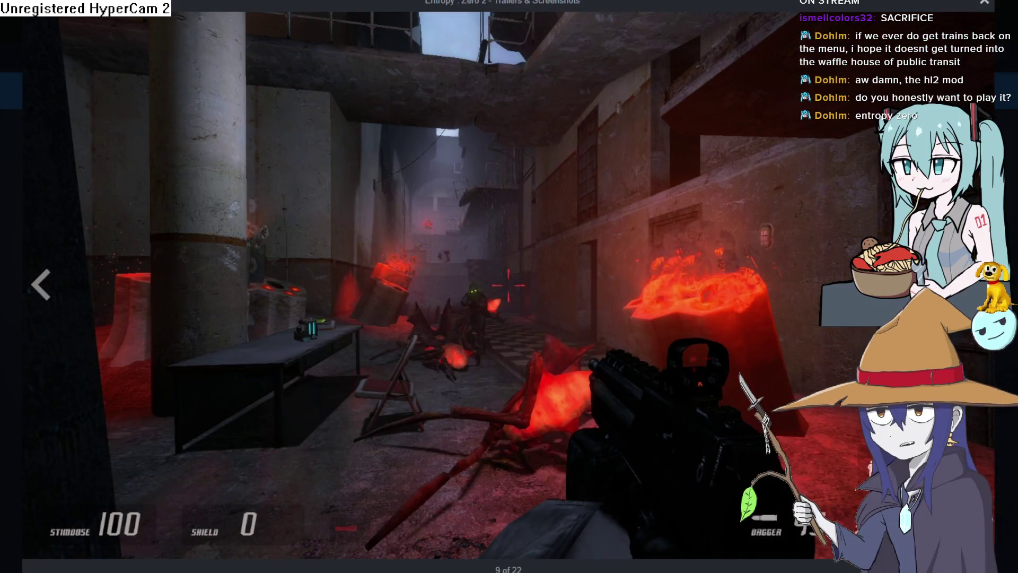
pyautogui.press('Right')
pyautogui.press('Right')
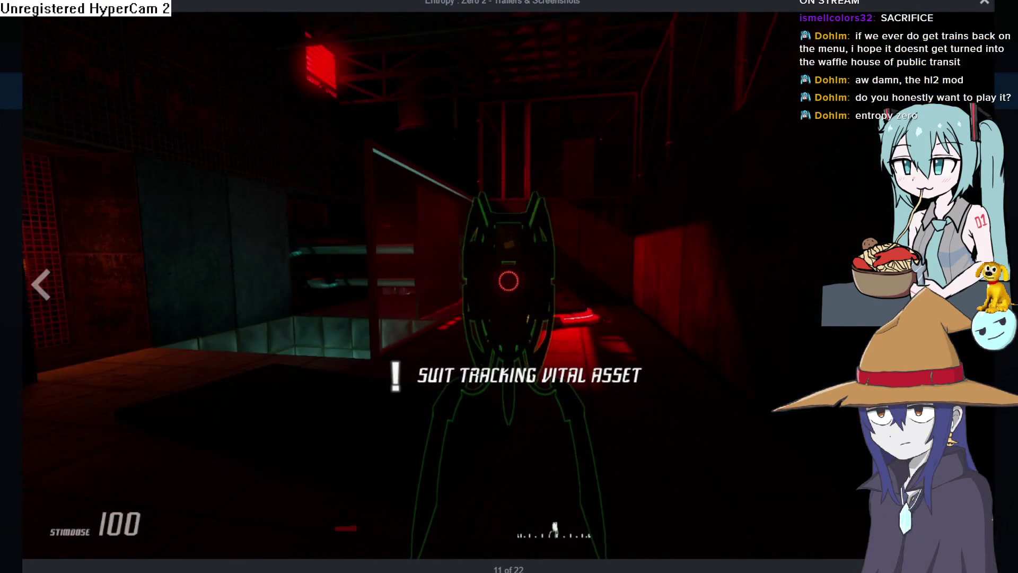
pyautogui.press('Right')
pyautogui.press('Escape')
pyautogui.scroll(-15, 652, 306)
pyautogui.scroll(-5, 415, 317)
pyautogui.scroll(20, 415, 317)
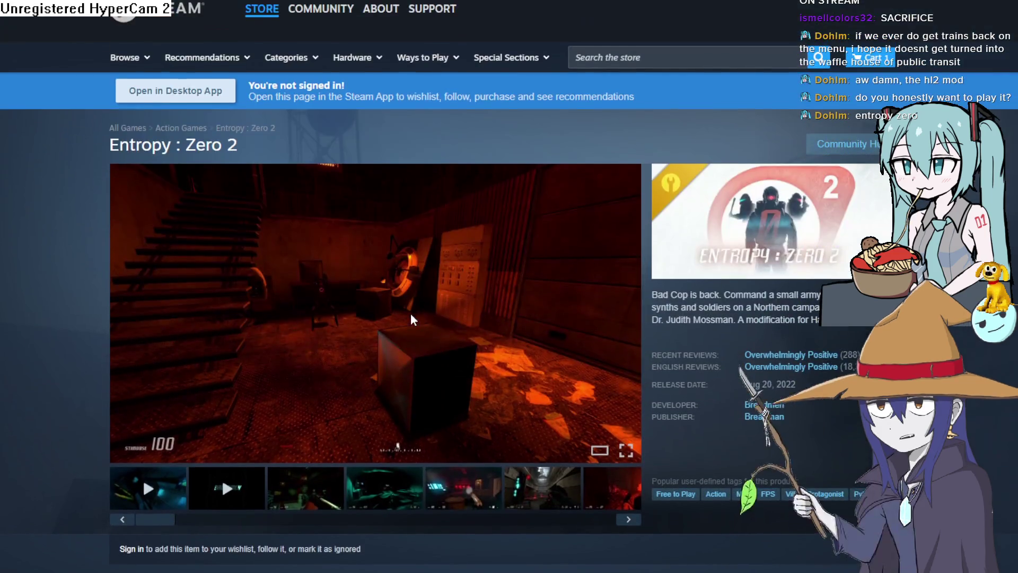
# Step through eleven more Entropy : Zero 2 screenshots with the next arrow
pyautogui.click(630, 315)
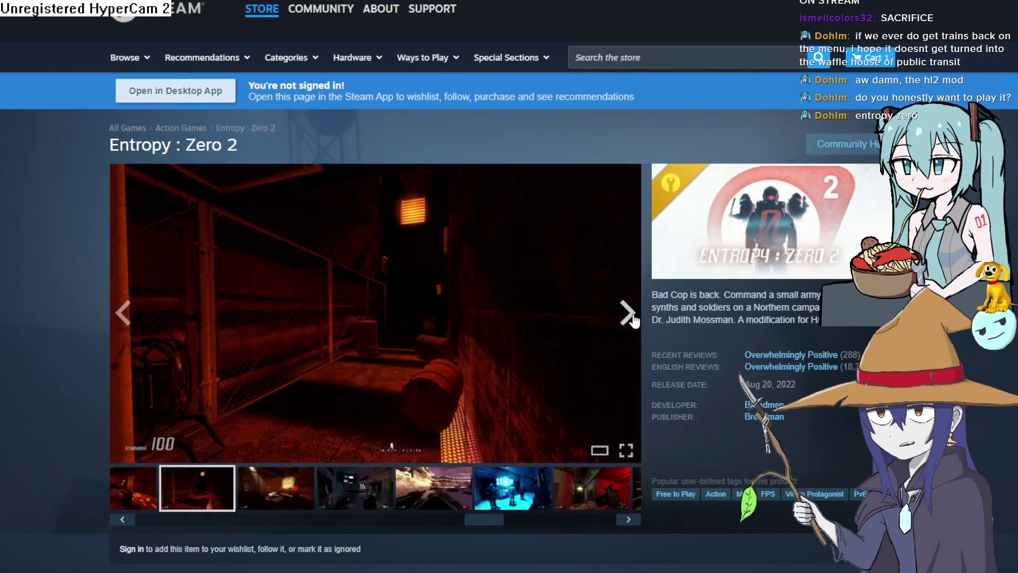
pyautogui.click(630, 316)
pyautogui.click(631, 315)
pyautogui.click(631, 315)
pyautogui.click(631, 315)
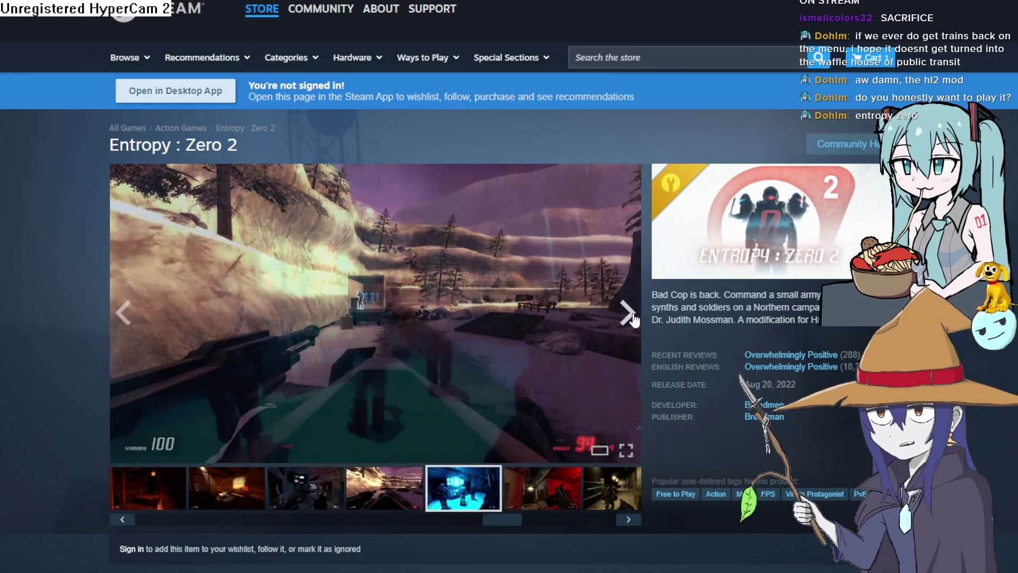
pyautogui.click(630, 315)
pyautogui.click(631, 316)
pyautogui.click(631, 315)
pyautogui.click(631, 315)
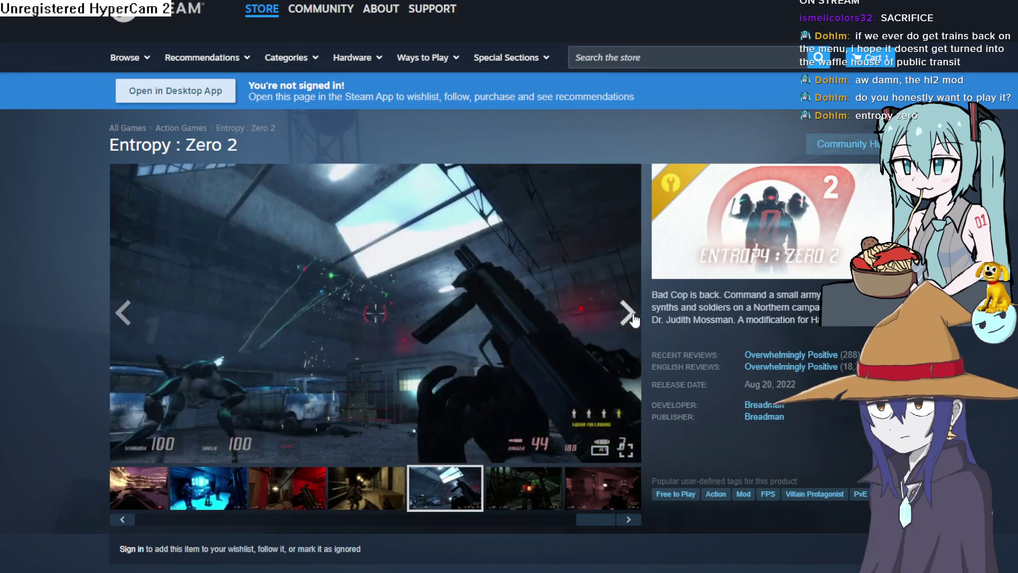
pyautogui.click(631, 316)
pyautogui.click(631, 316)
pyautogui.moveTo(282, 12)
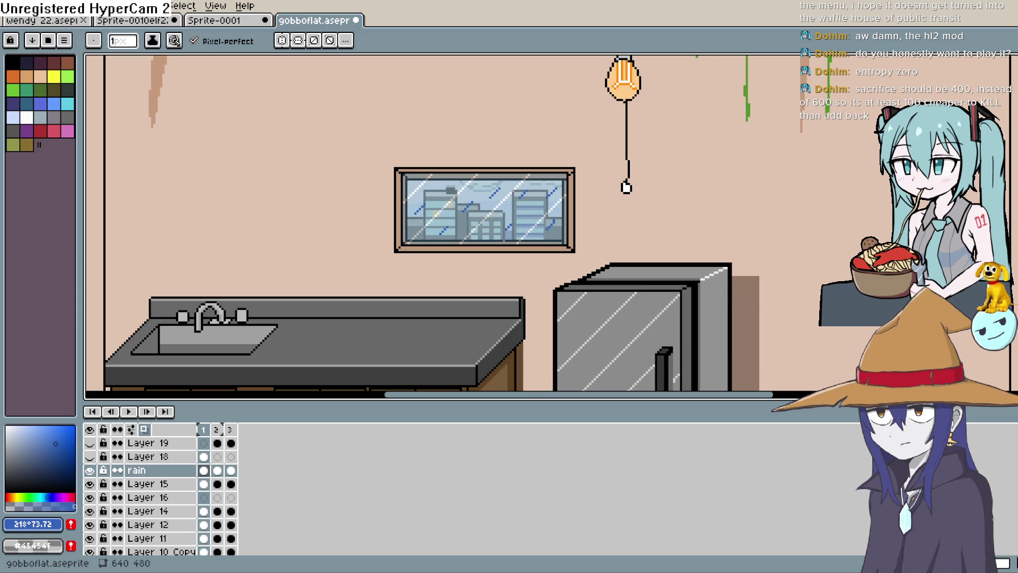
# Zoom onto the rainy window and play, then stop, the rain animation
pyautogui.scroll(2, 542, 224)
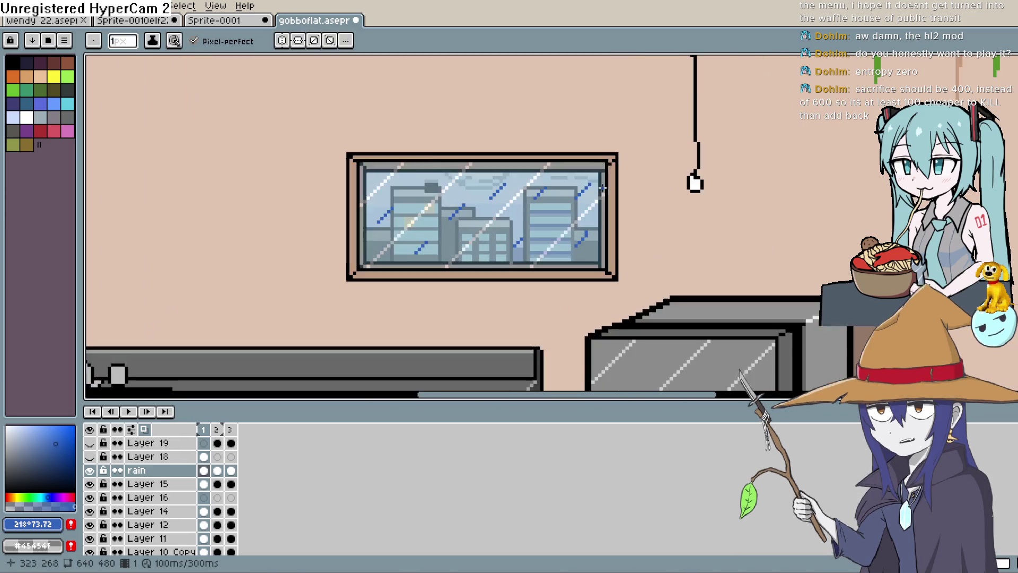
pyautogui.moveTo(541, 224); pyautogui.dragTo(611, 191)
pyautogui.scroll(1, 417, 142)
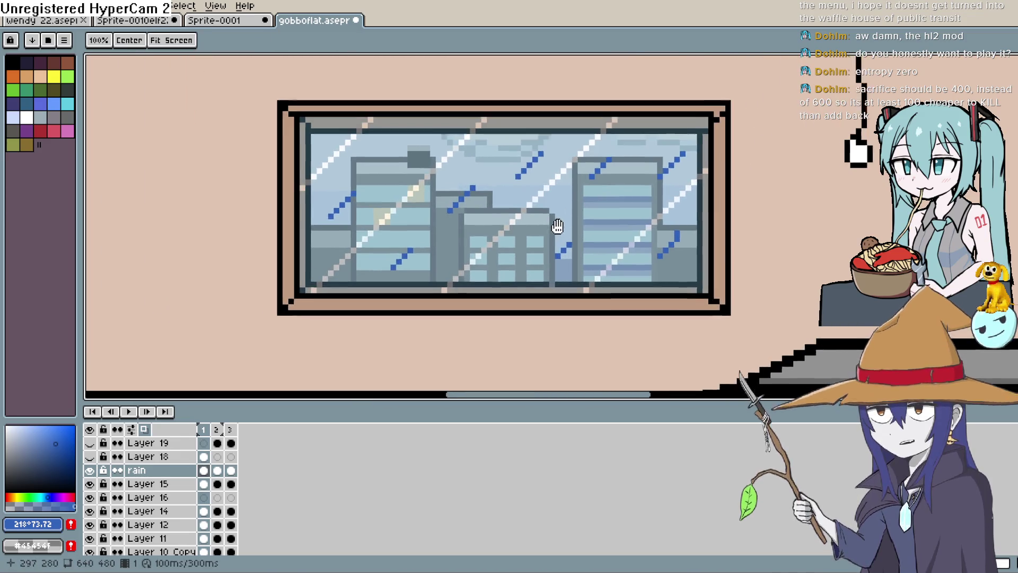
pyautogui.click(135, 411)
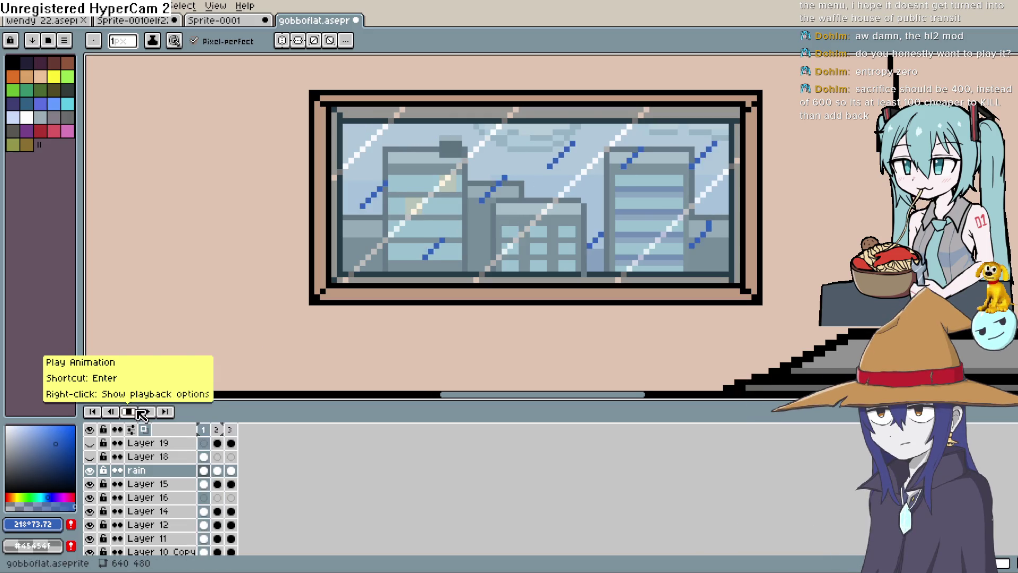
pyautogui.click(219, 470)
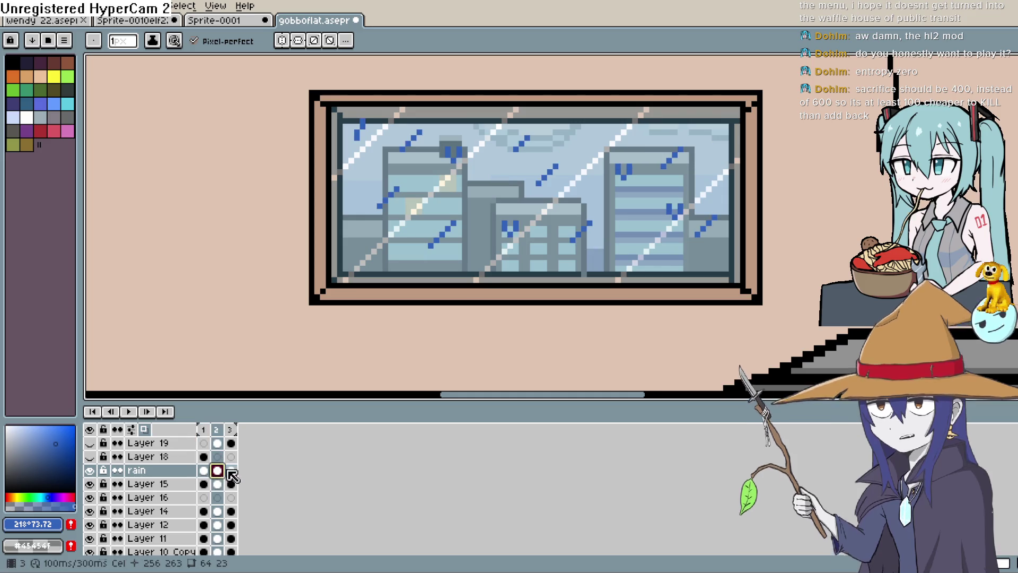
# Add a fourth frame after frame 1 with Alt+N, then select frame 2
pyautogui.click(203, 471)
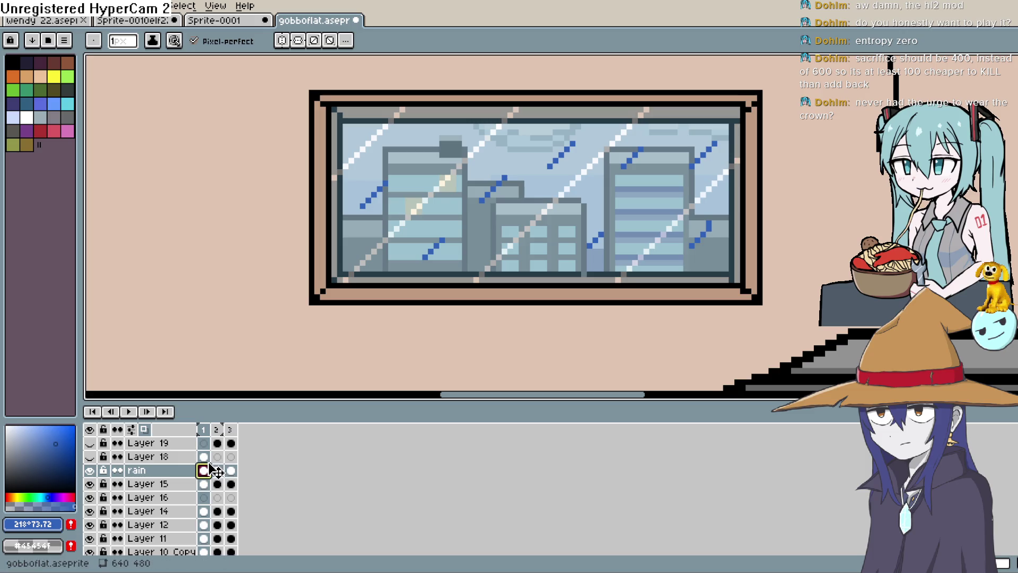
pyautogui.hotkey('alt', 'n')
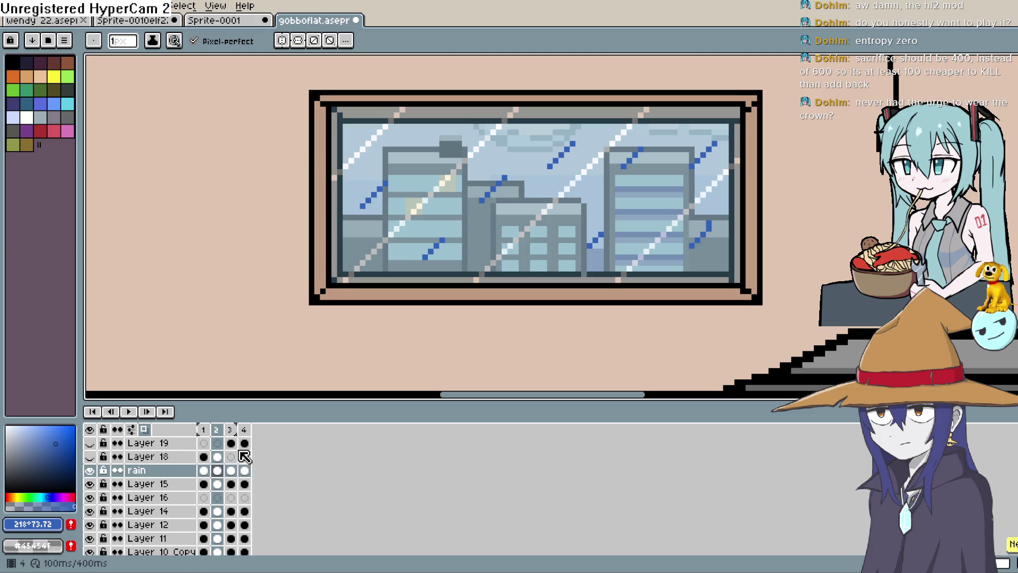
pyautogui.click(217, 470)
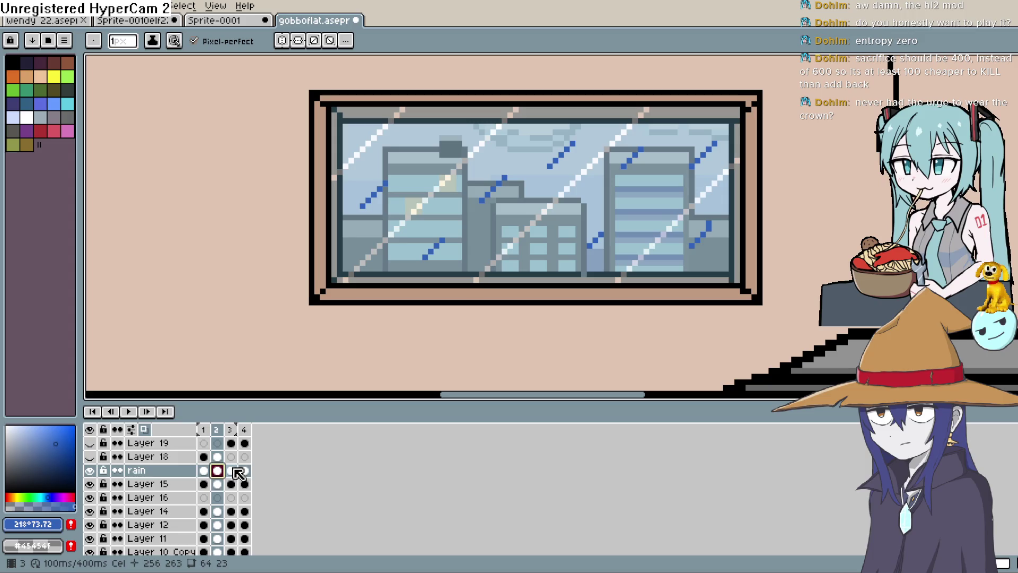